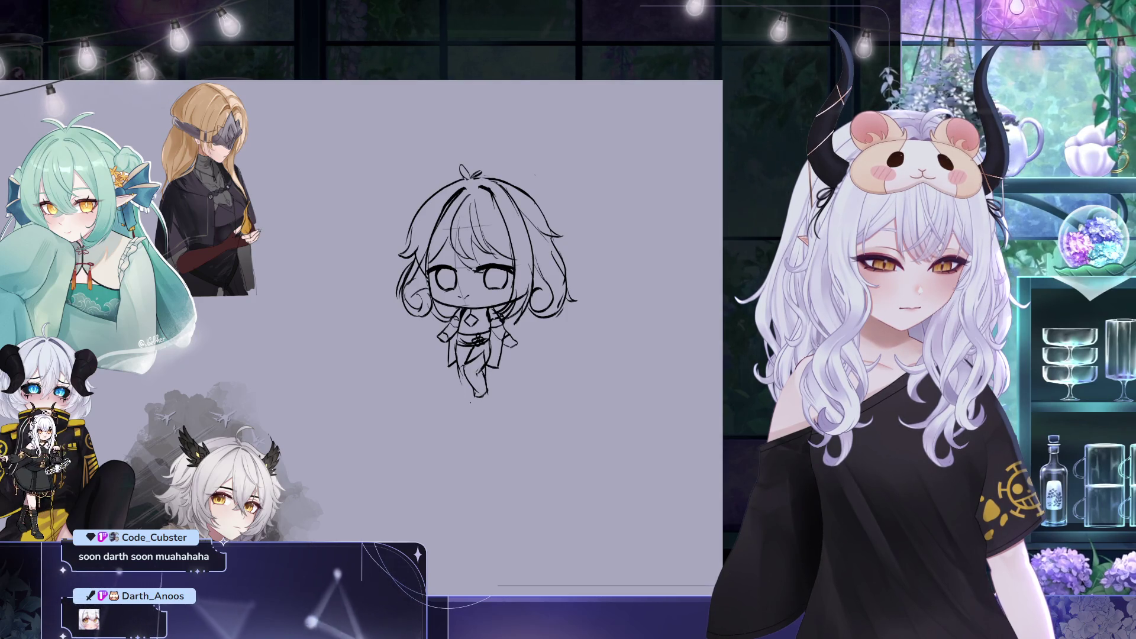
Add a short stroke to the left leg and undo the stray mark near the right eye
left_click_drag(460, 379, 462, 397)
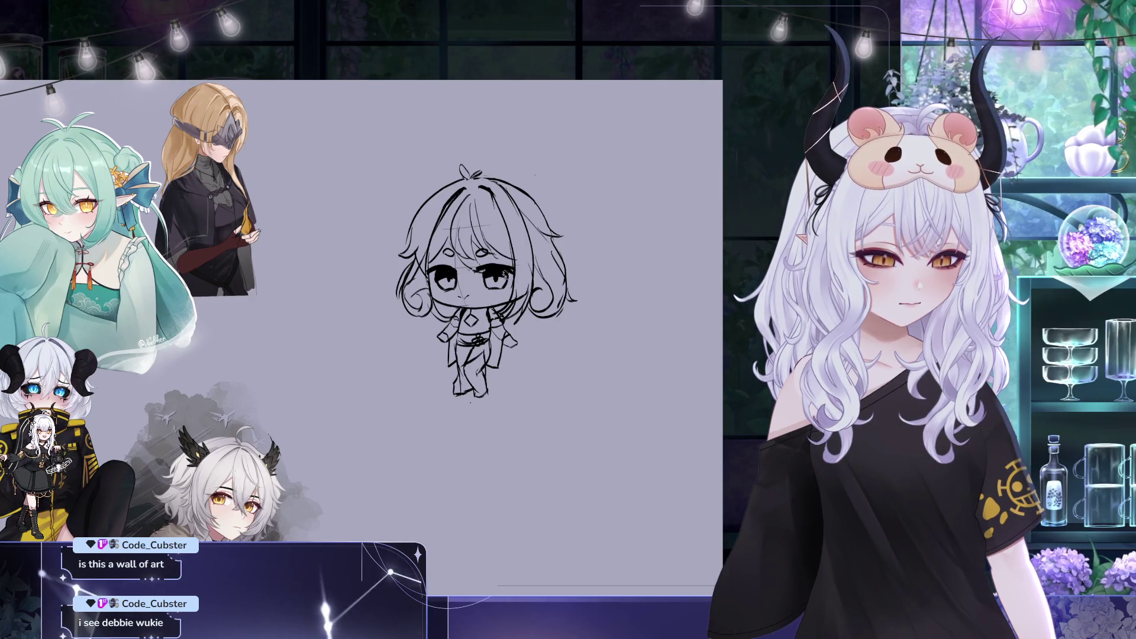
key("ctrl+z")
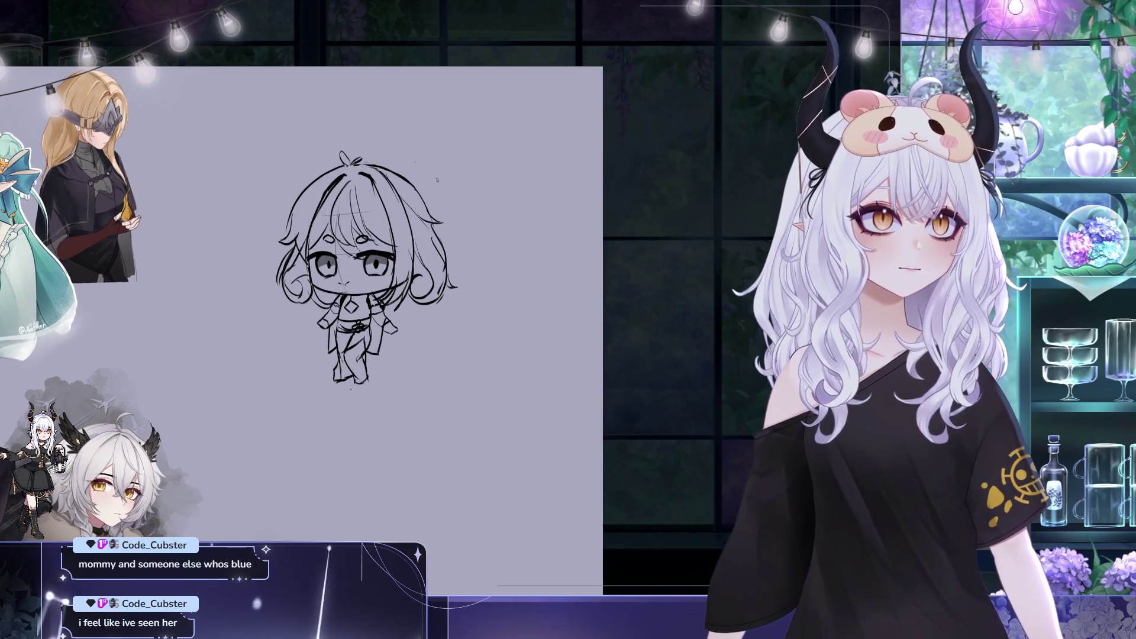
Discard two ahoge attempts, recentre the view, and sketch a small antler on the head
left_click_drag(382, 168, 402, 95)
key("ctrl+z")
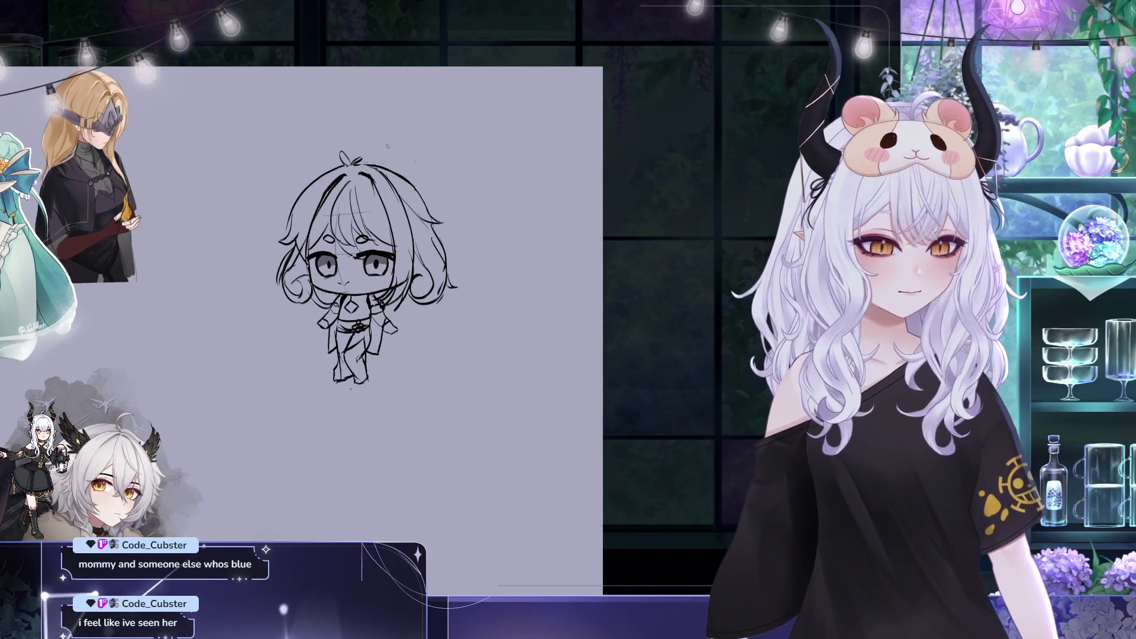
left_click_drag(381, 168, 402, 92)
key("ctrl+z")
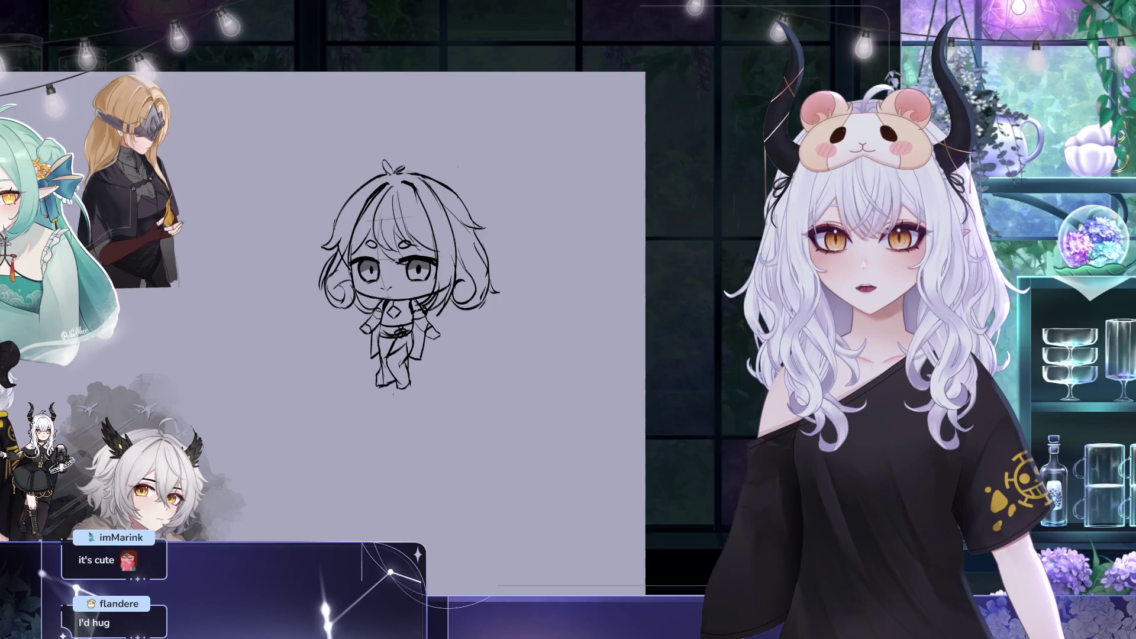
left_click_drag(329, 130, 291, 123)
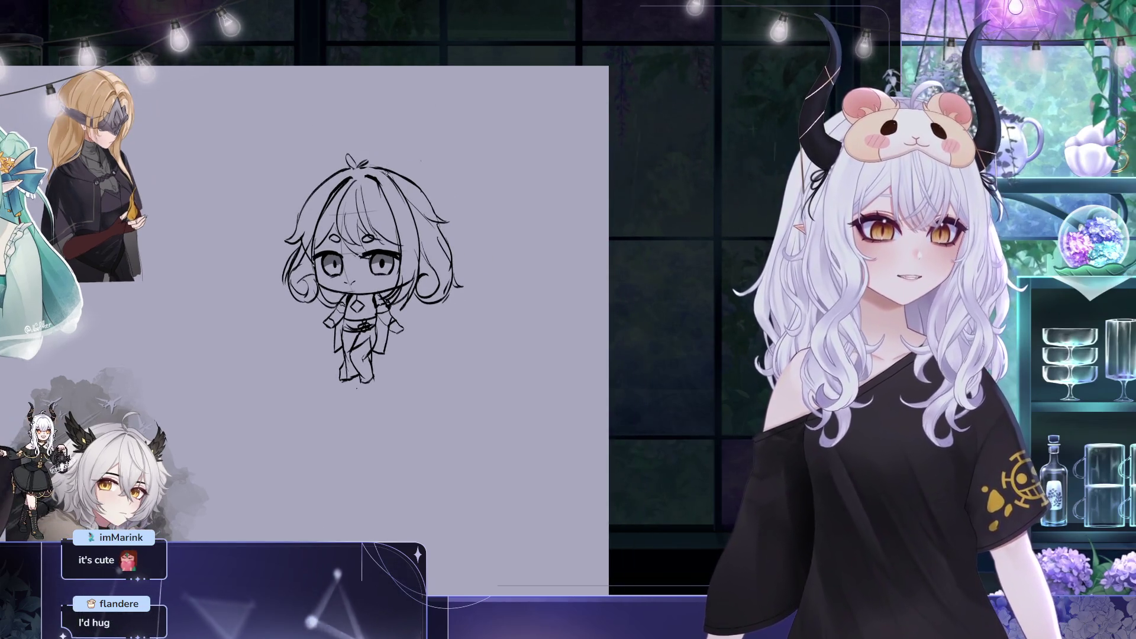
left_click_drag(388, 161, 386, 175)
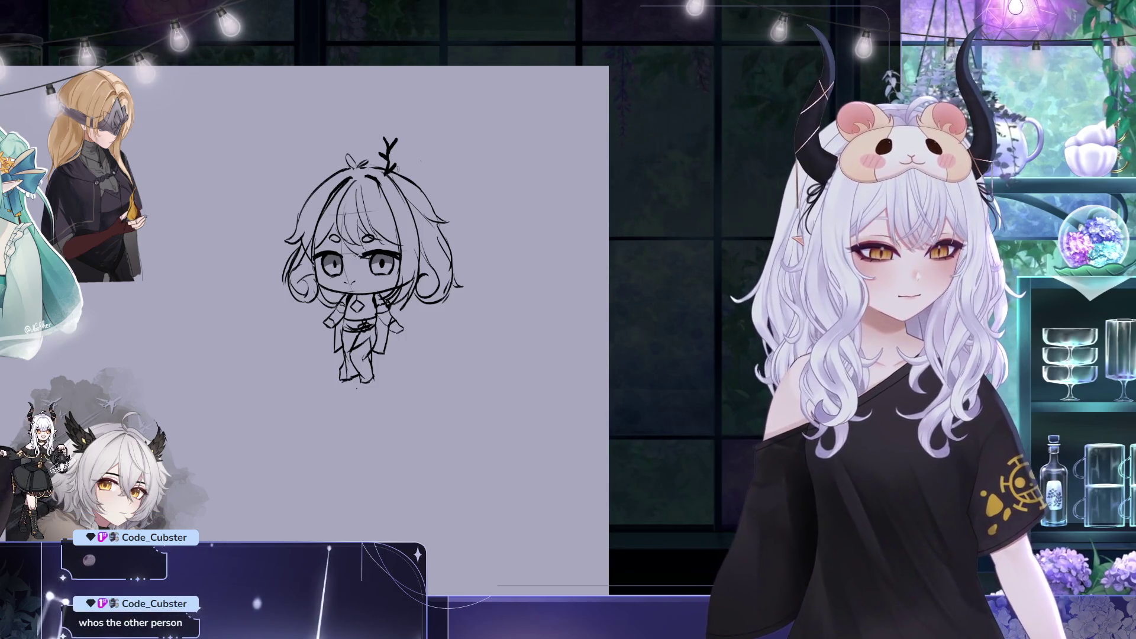
Move the pasted antler copy to the left side of the head and commit it
key("ctrl+t")
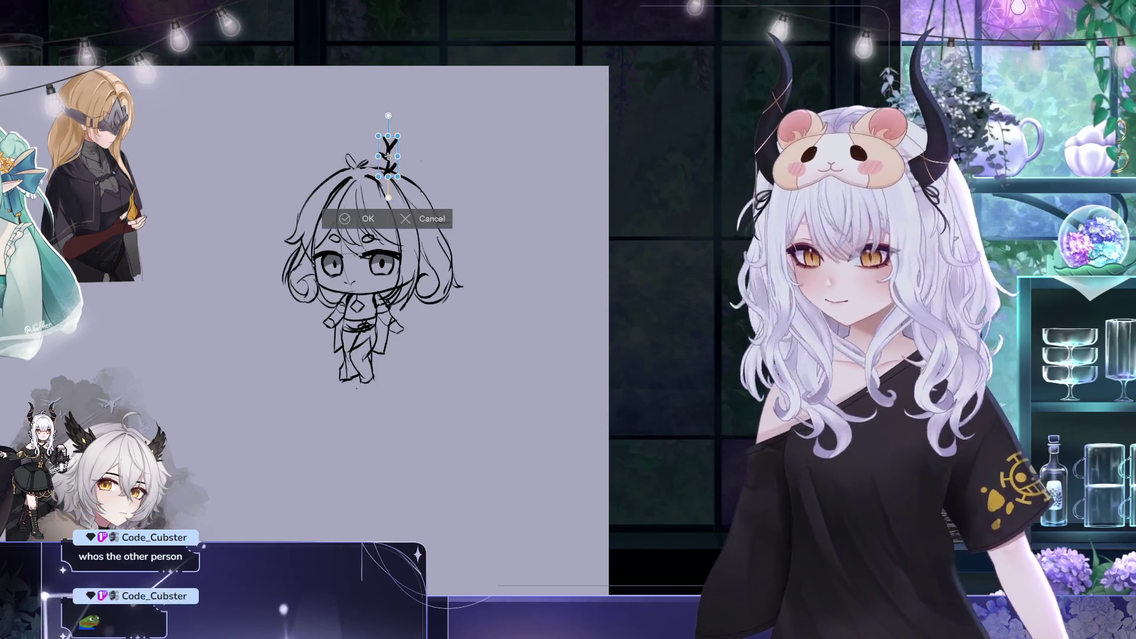
left_click_drag(404, 174, 355, 174)
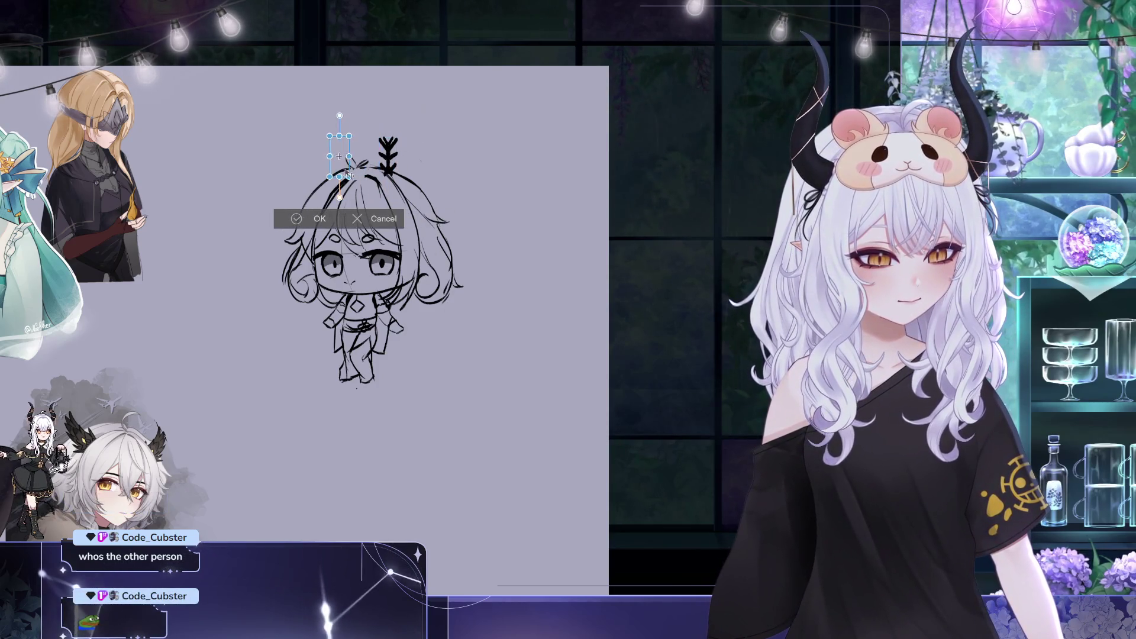
key("Return")
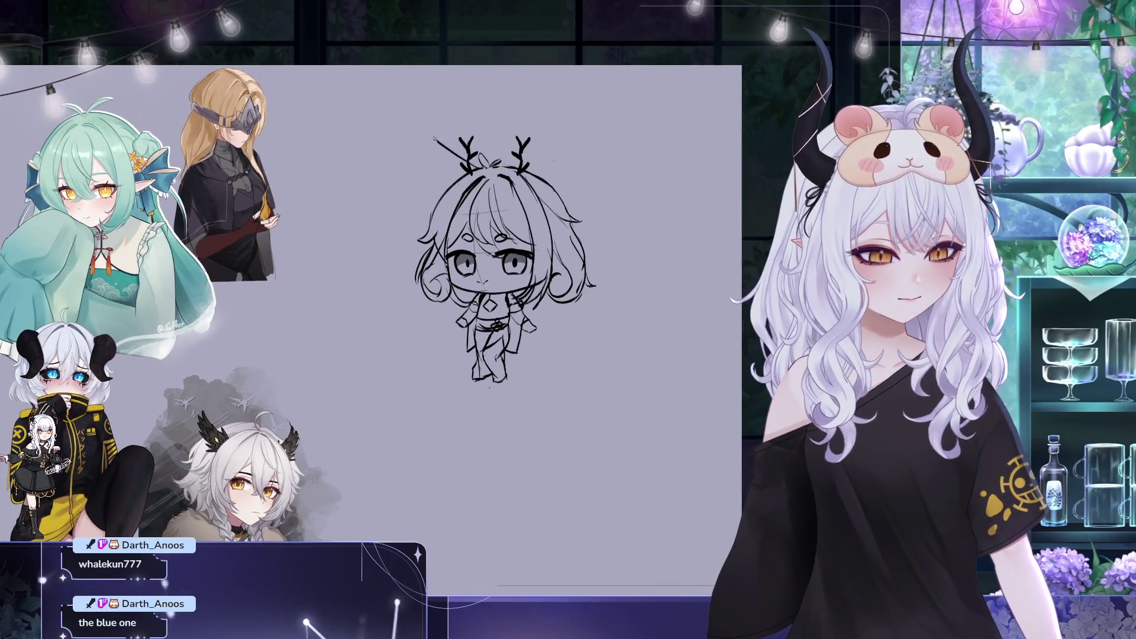
Draw the left and right bunny ears above the antlers, then select the left ear
left_click_drag(442, 145, 422, 123)
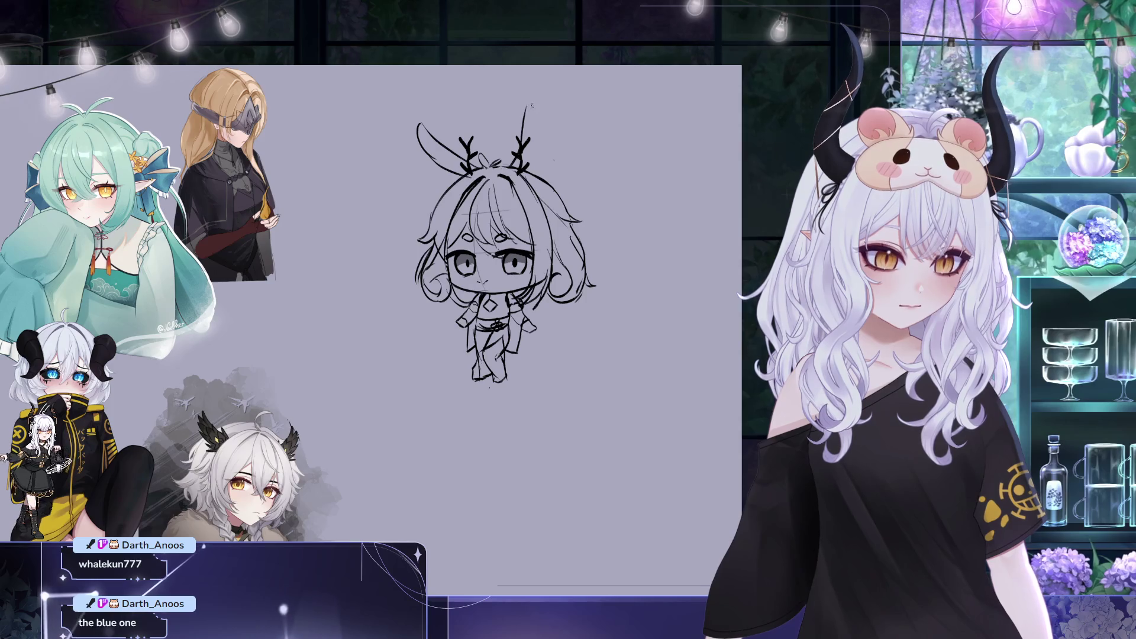
key("ctrl+z")
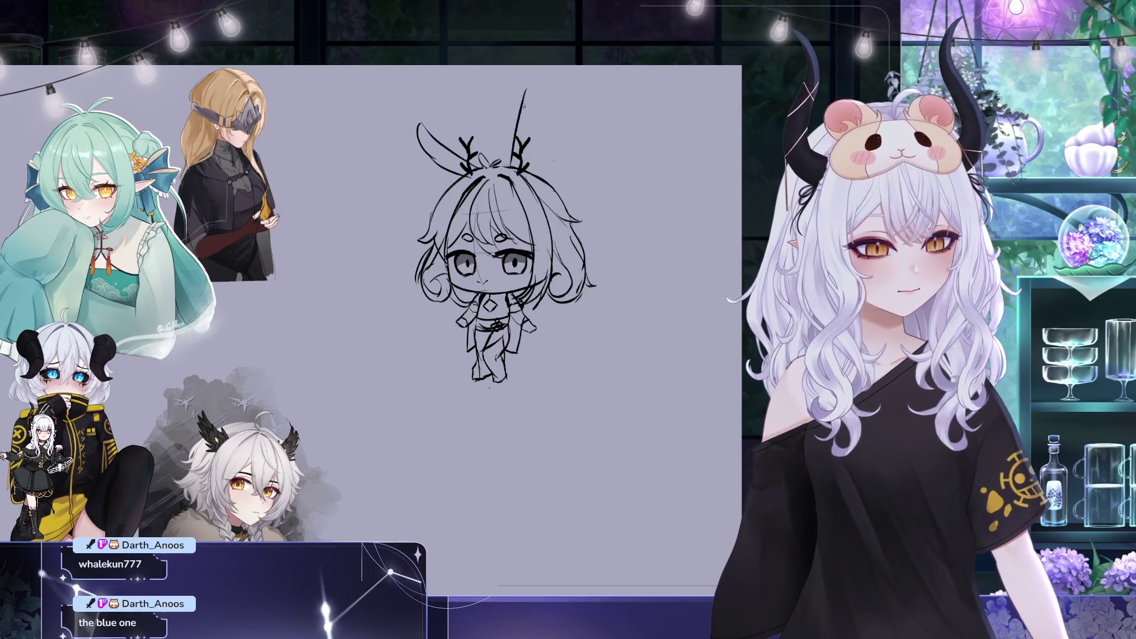
mouse_move(522, 161)
left_mouse_down()
mouse_move(556, 100)
mouse_move(534, 160)
left_mouse_up()
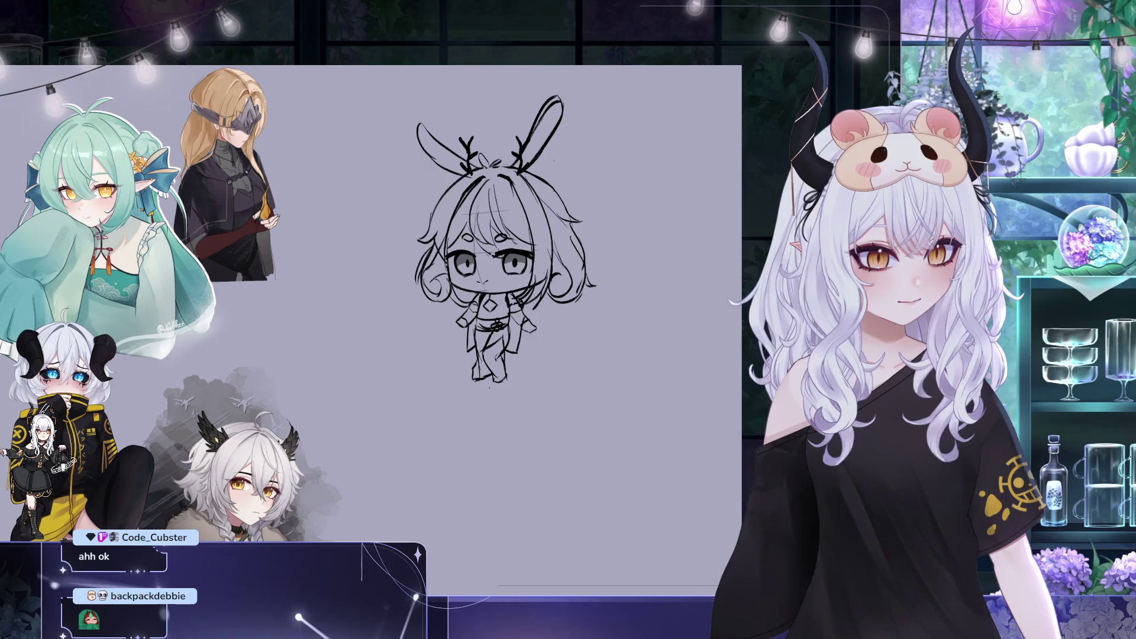
left_click_drag(468, 100, 465, 98)
key("ctrl+t")
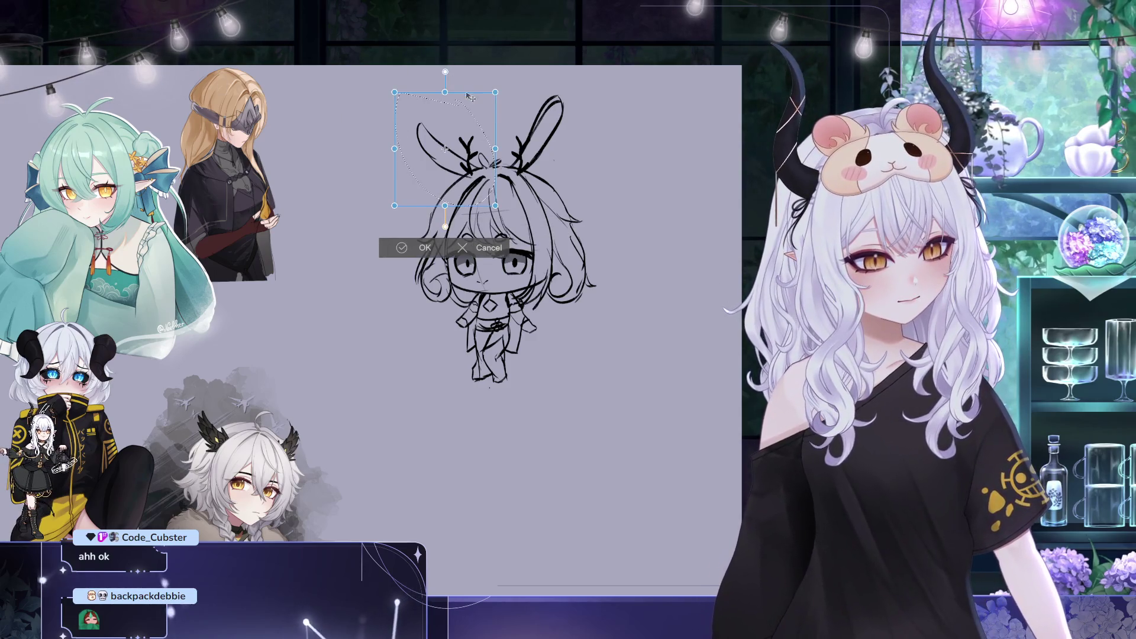
Scale the left bunny ear up and outward to the left, then deselect
left_click_drag(395, 92, 384, 81)
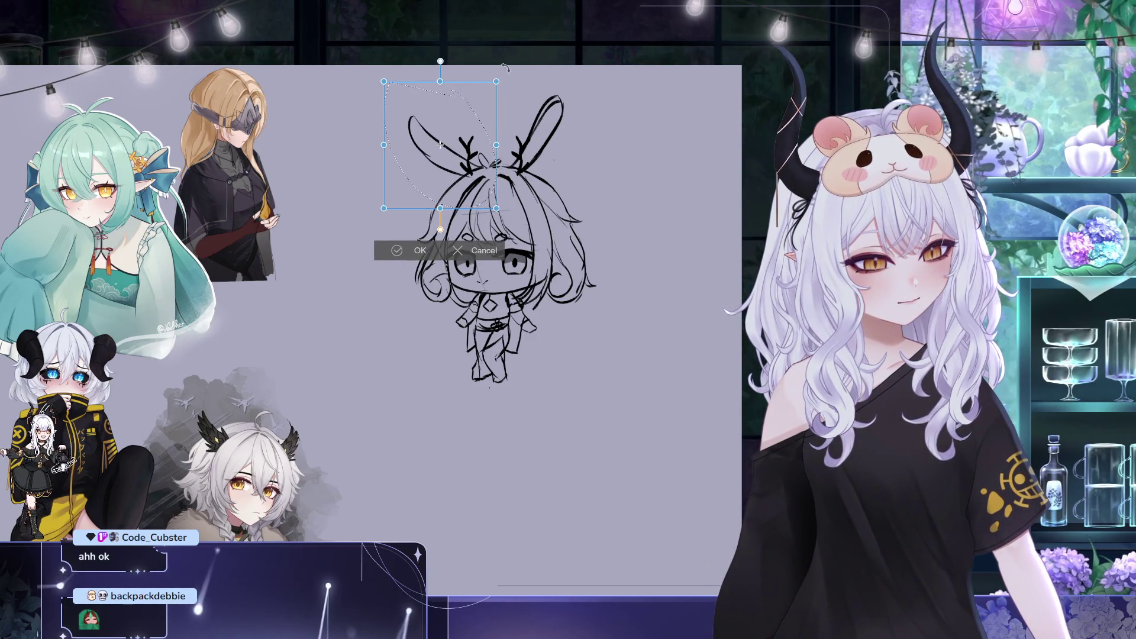
key("Return")
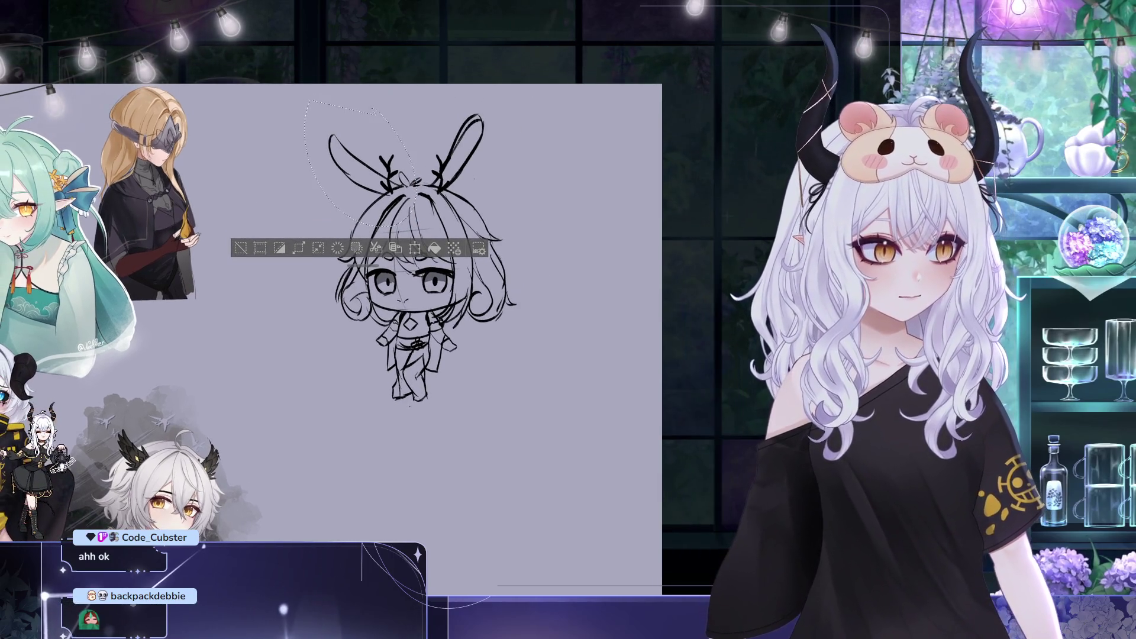
key("ctrl+d")
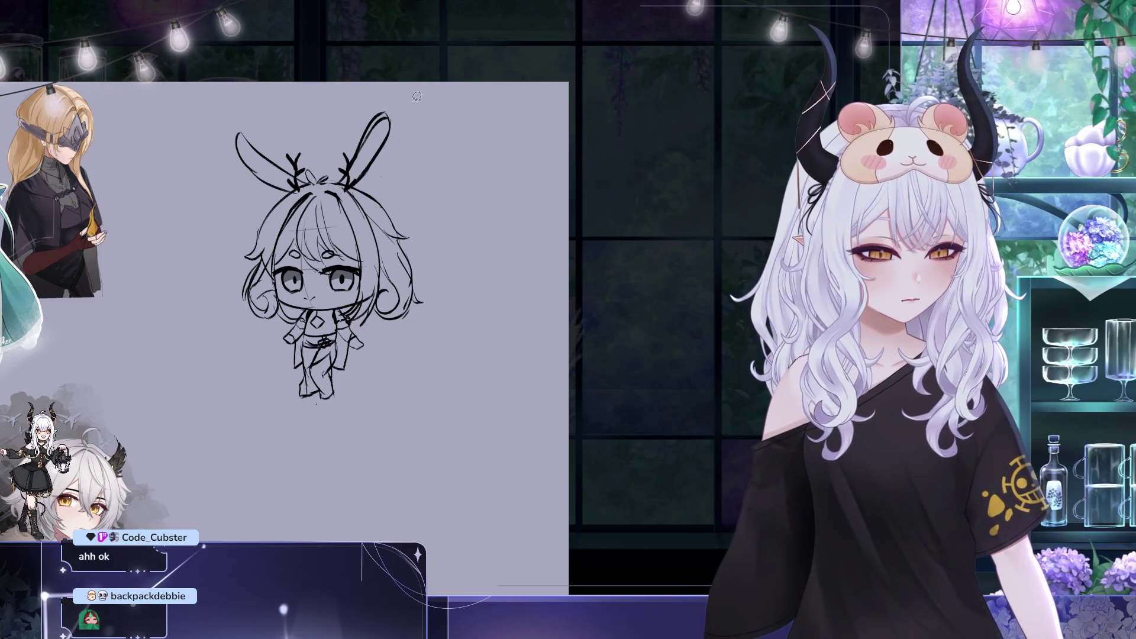
Enlarge the ears and antlers slightly, then nudge them a little left and down
key("ctrl+t")
left_click_drag(391, 111, 403, 102)
left_click(294, 239)
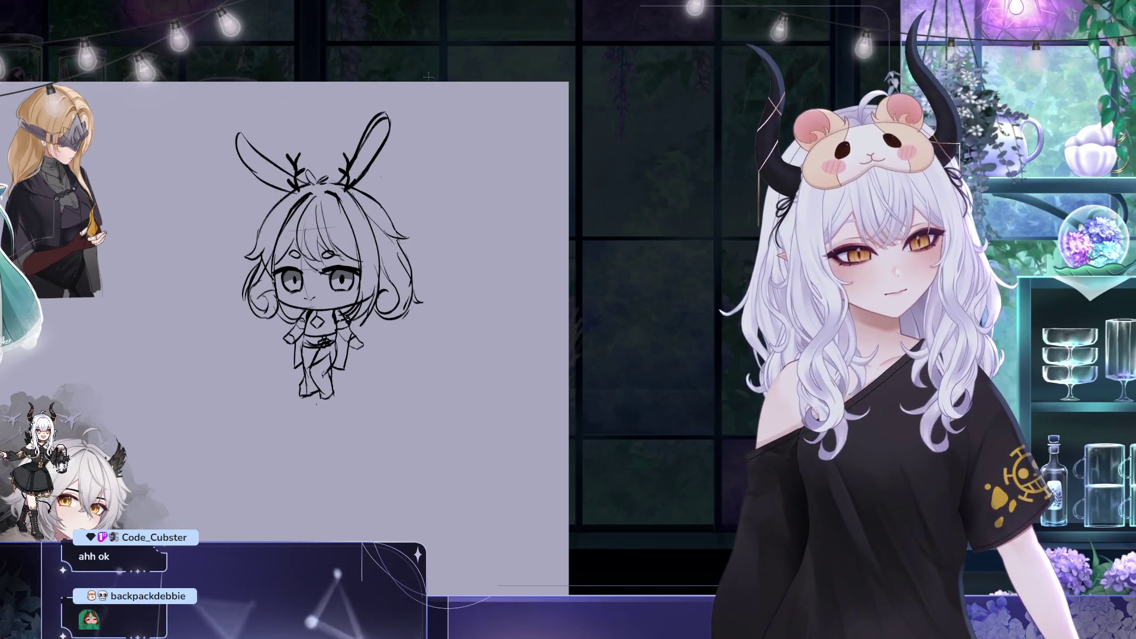
key("ctrl+t")
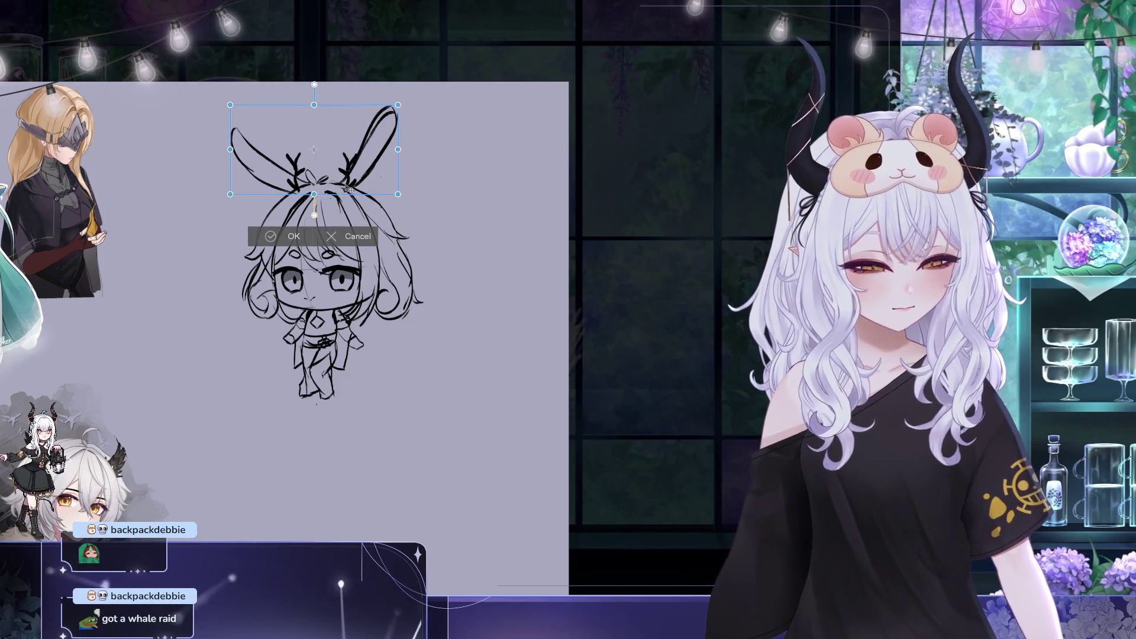
left_click_drag(377, 166, 374, 168)
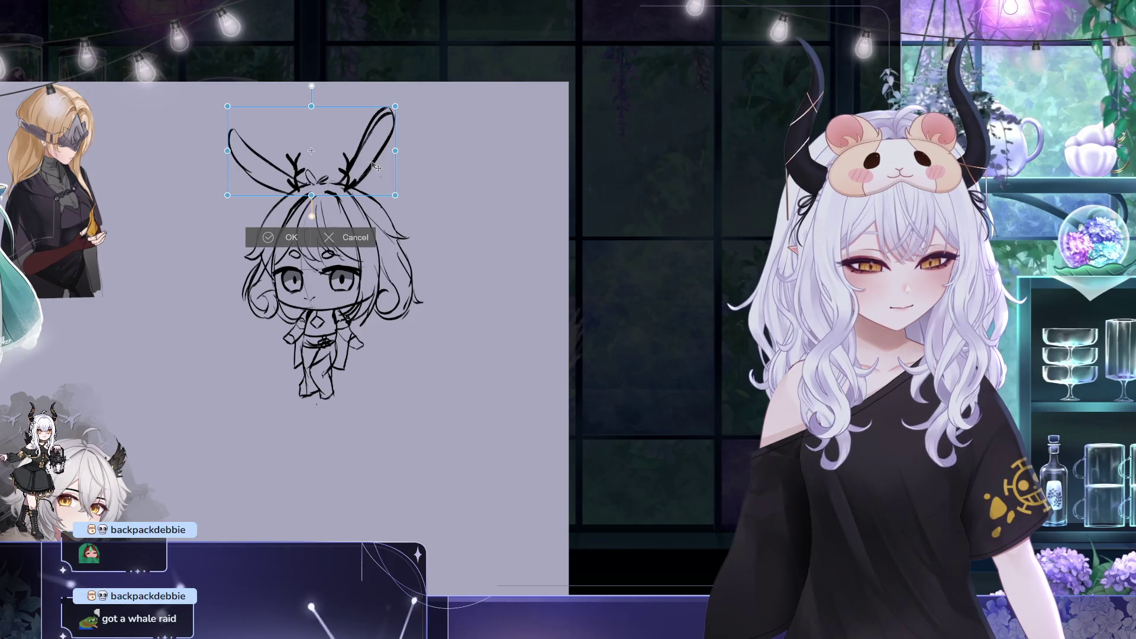
left_click(298, 239)
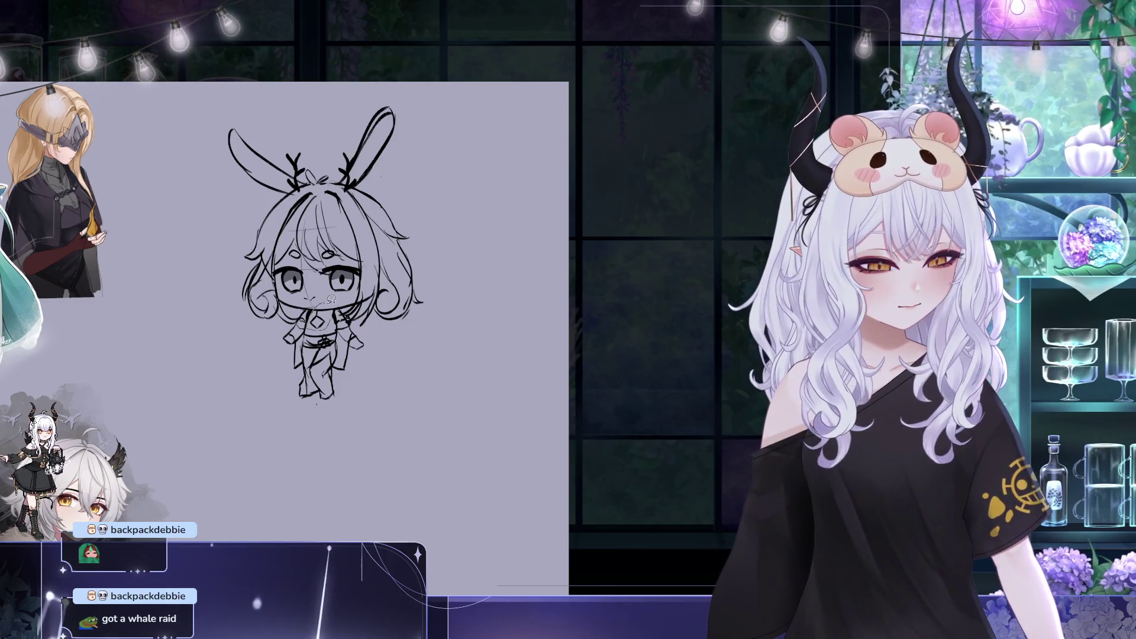
Commit a transform on the neck-and-chest detail and clear the selection
key("ctrl+t")
key("Return")
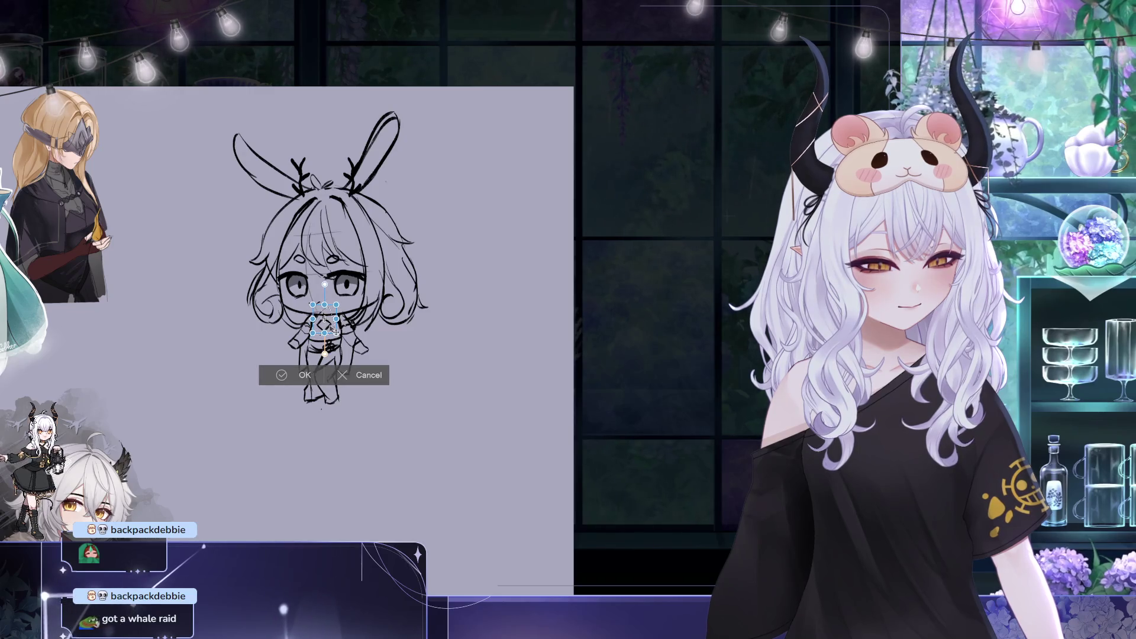
key("ctrl+d")
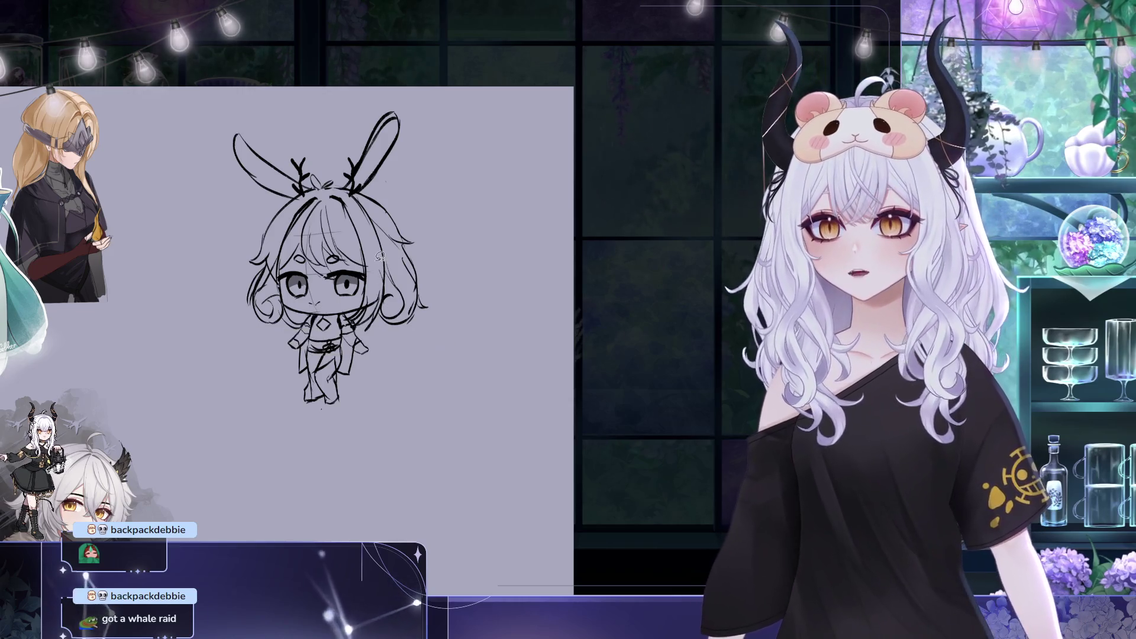
mouse_move(453, 388)
left_mouse_down()
mouse_move(505, 328)
mouse_move(477, 362)
mouse_move(470, 355)
left_mouse_up()
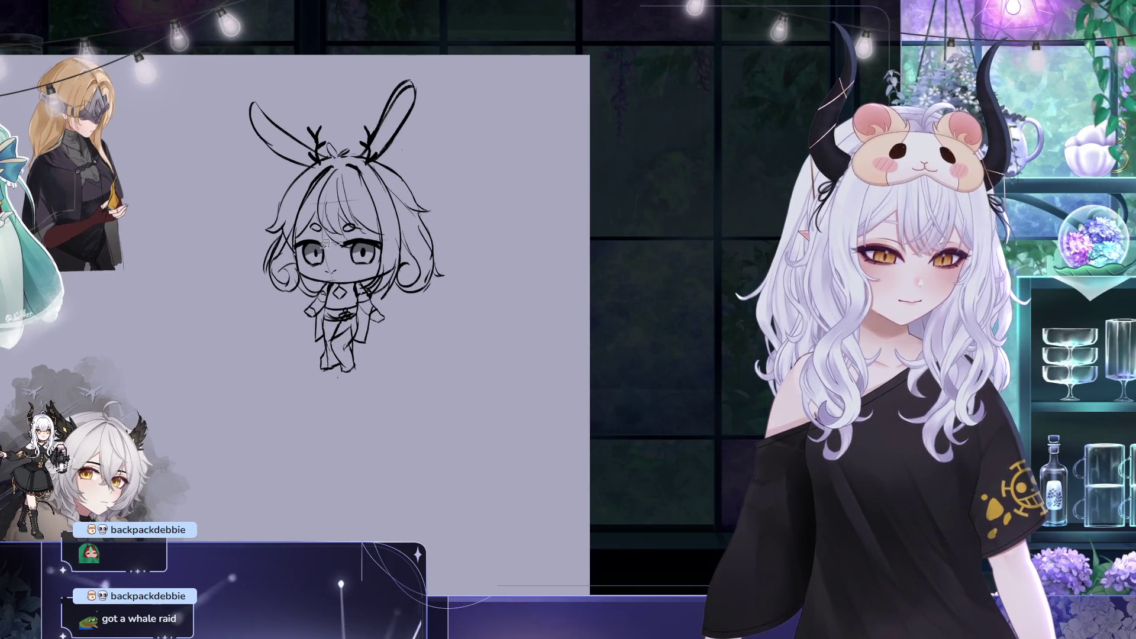
mouse_move(440, 197)
left_mouse_down()
mouse_move(375, 170)
mouse_move(392, 172)
left_mouse_up()
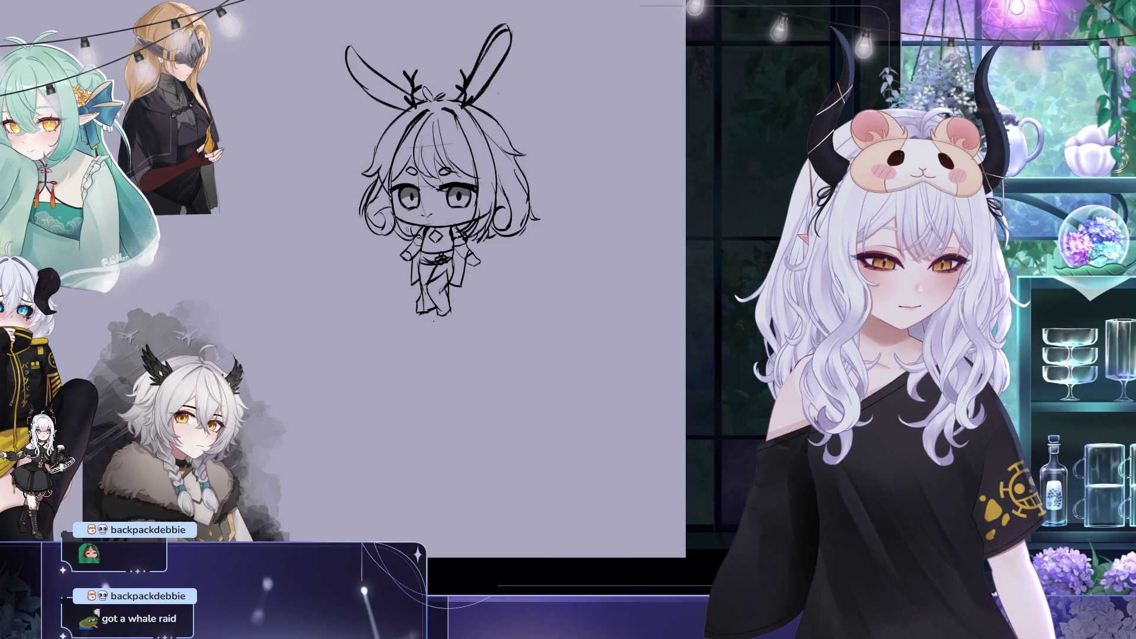
left_click_drag(620, 261, 520, 308)
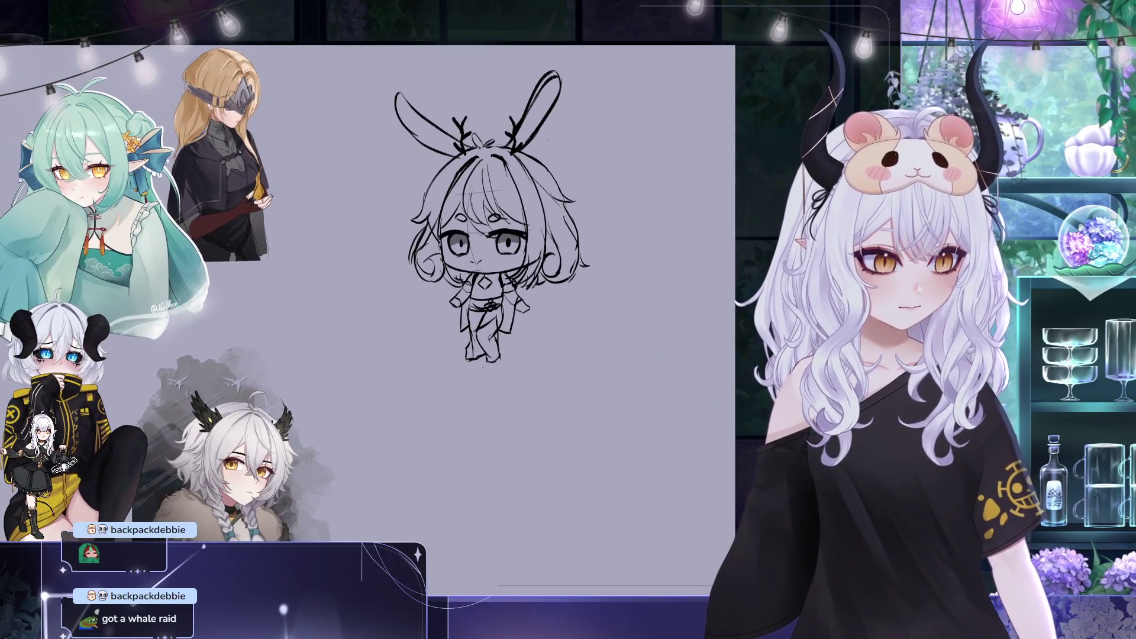
Move the whole chibi sketch left and slightly down with a free transform
key("ctrl+t")
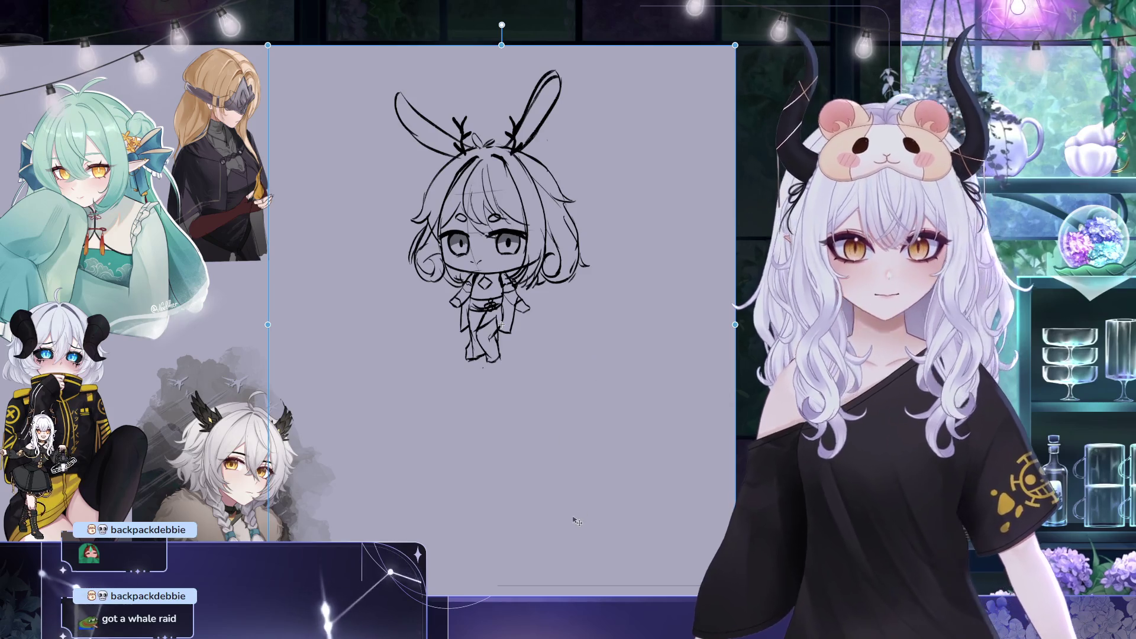
key("Return")
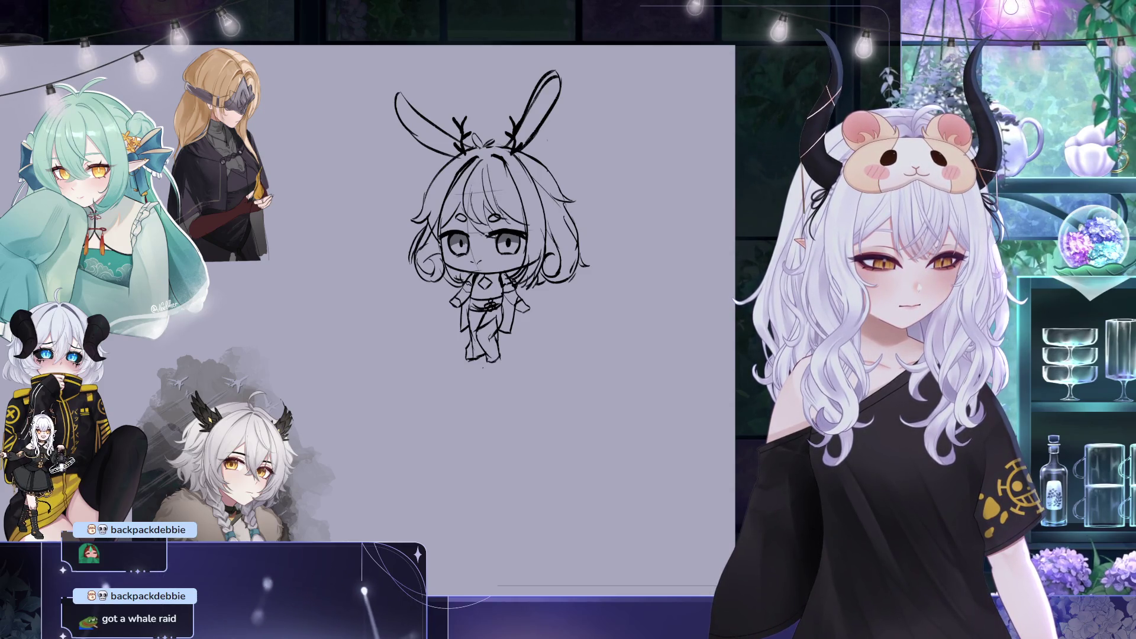
key("ctrl+t")
left_click_drag(529, 321, 477, 330)
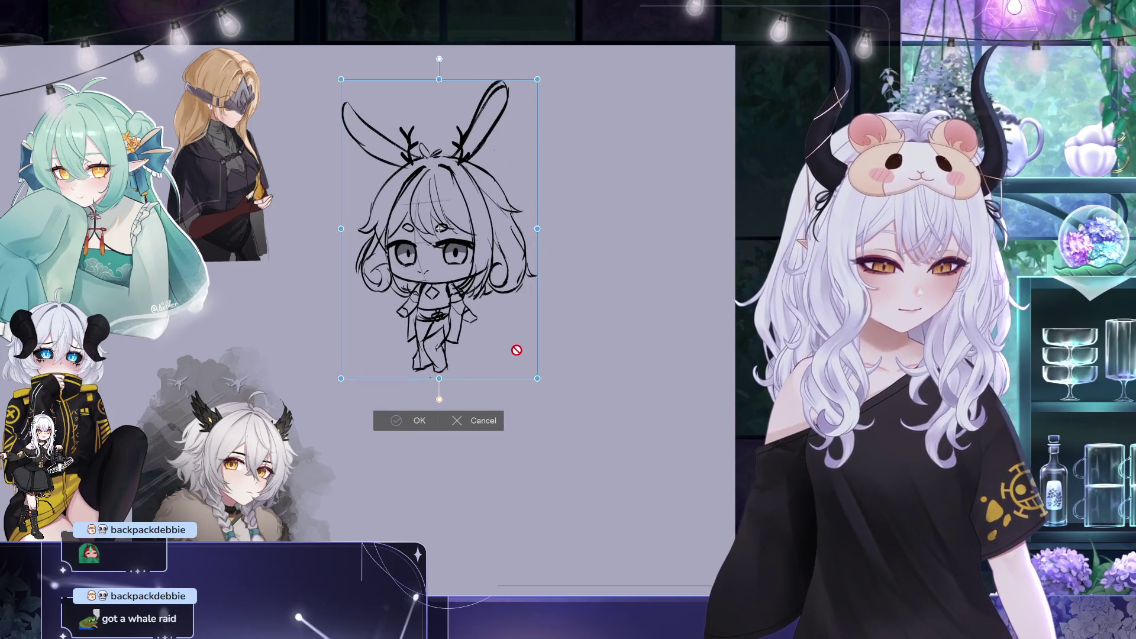
key("Return")
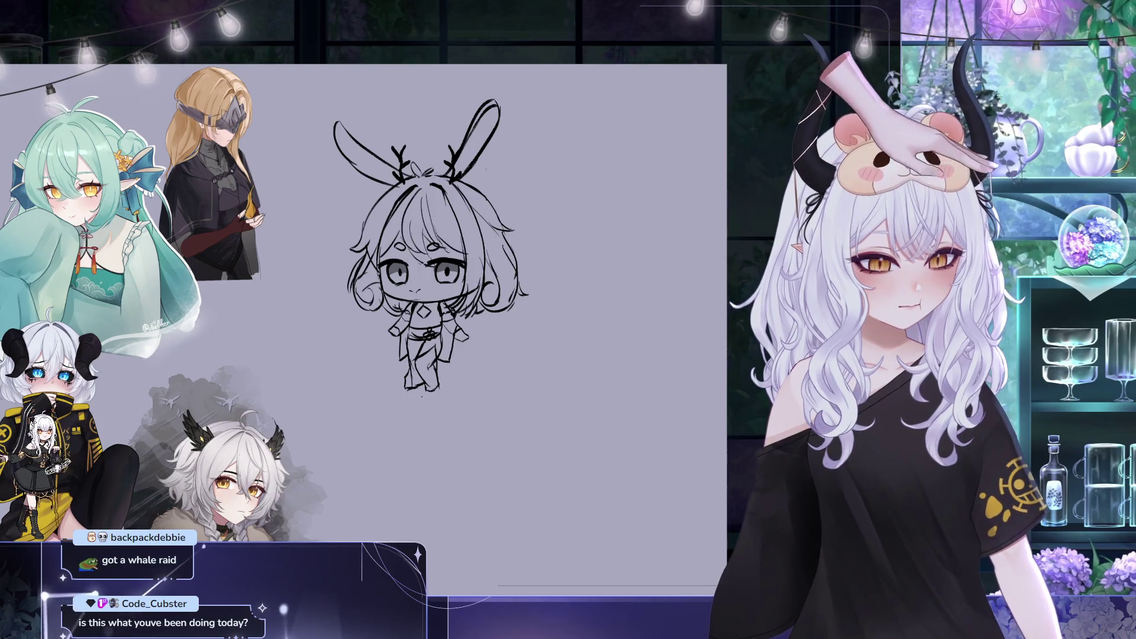
left_click_drag(385, 278, 464, 299)
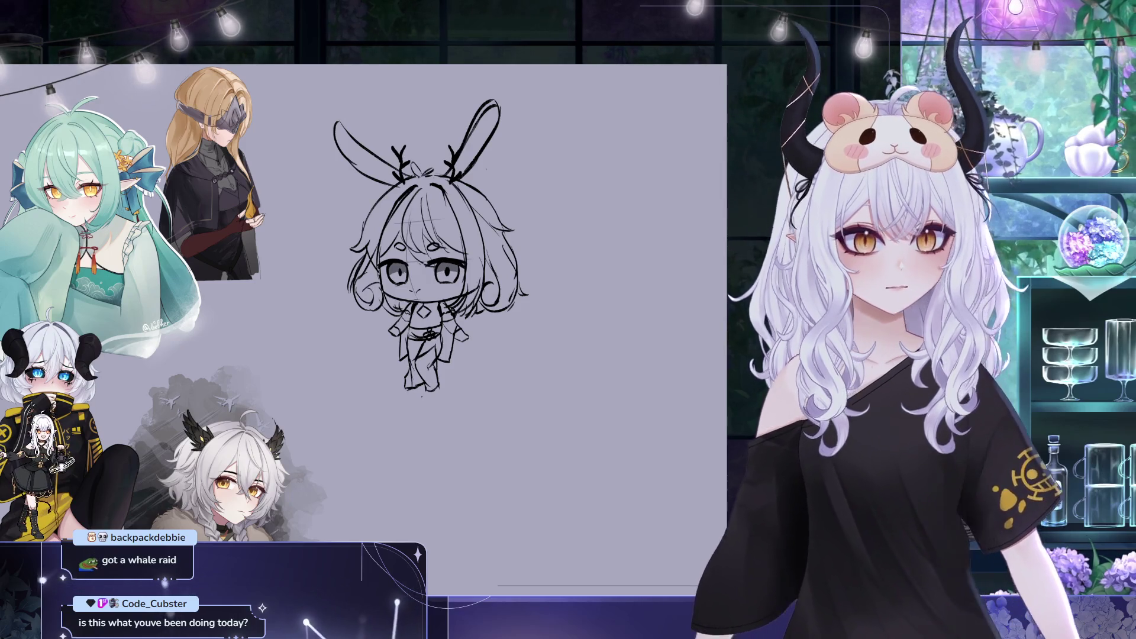
Cancel the head transform and step through undo/redo to restore the detailed eye strokes
key("ctrl+t")
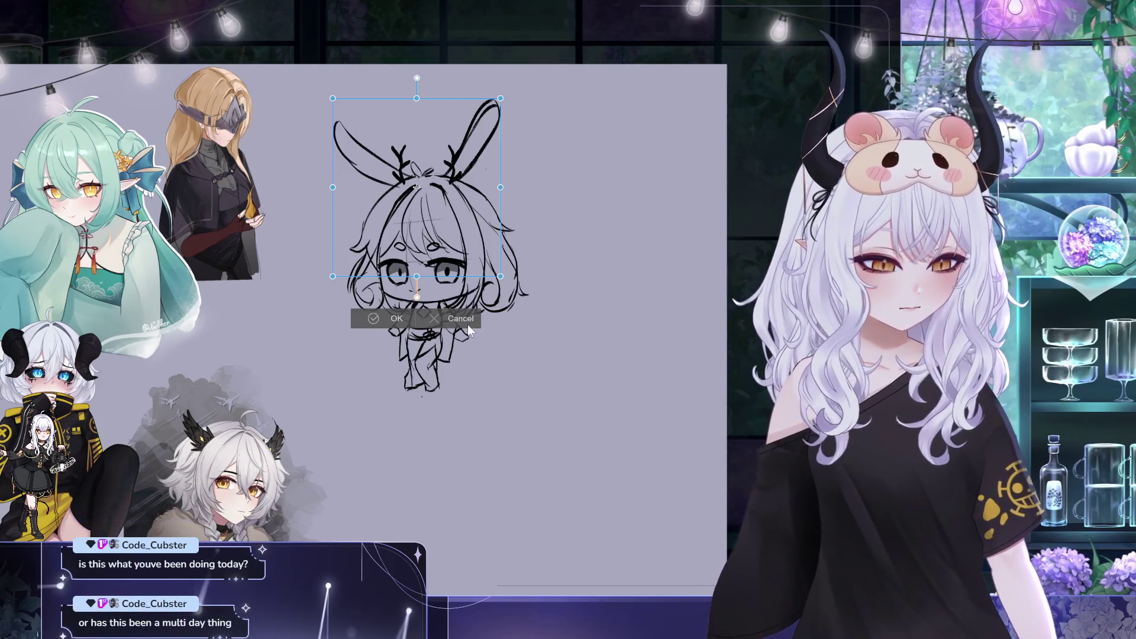
left_click(467, 324)
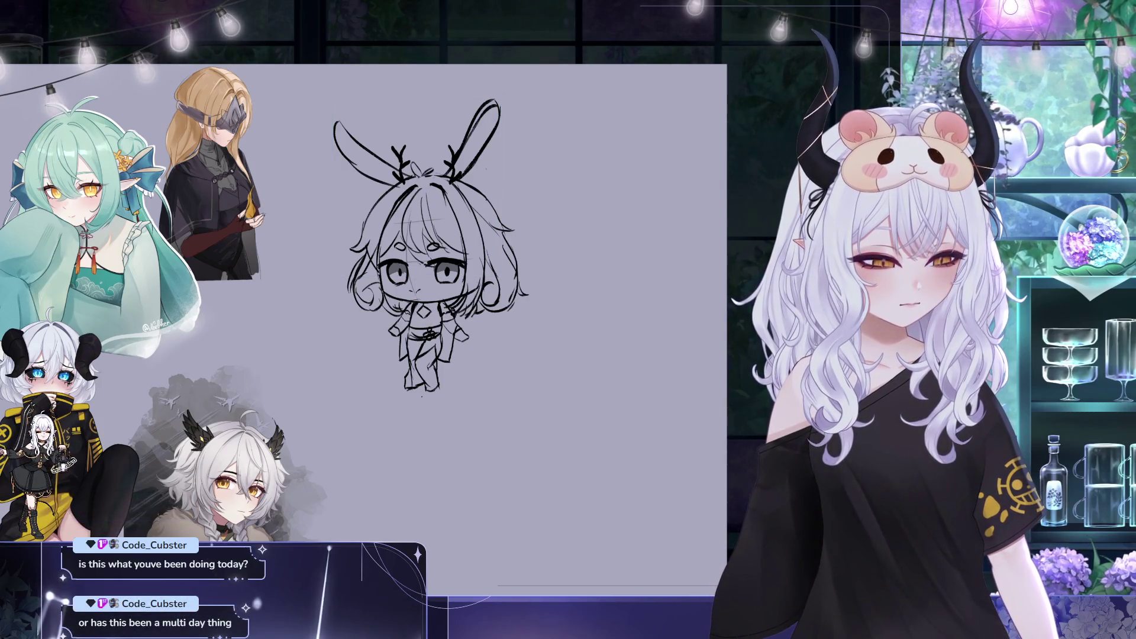
key("ctrl+z")
key("ctrl+shift+z")
key("ctrl+z")
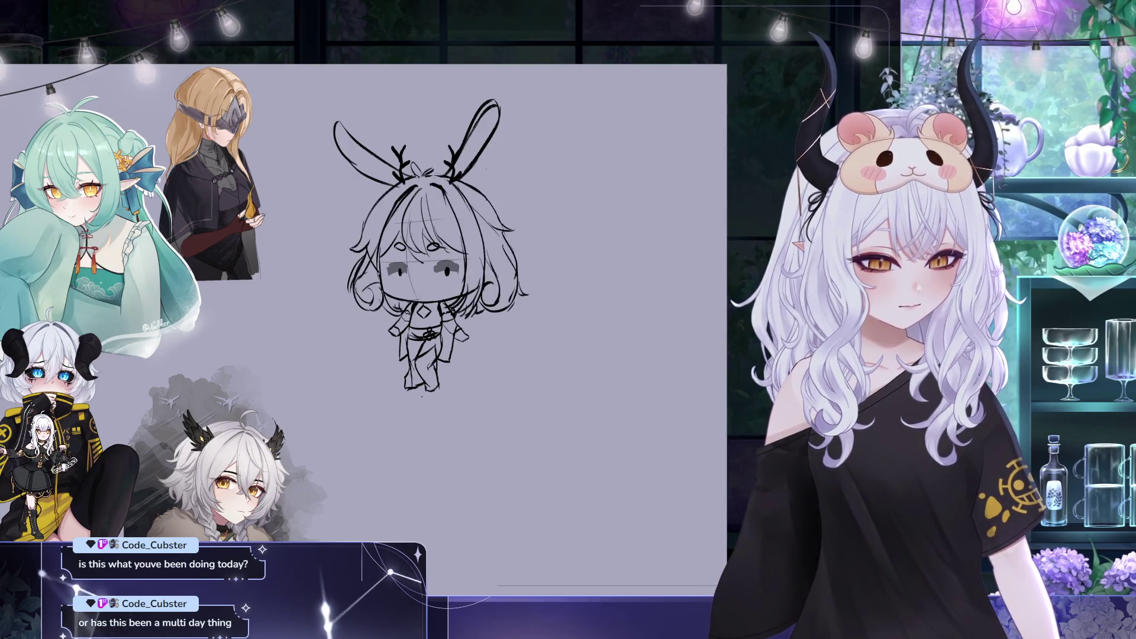
key("ctrl+shift+z")
key("ctrl+z")
key("ctrl+shift+z")
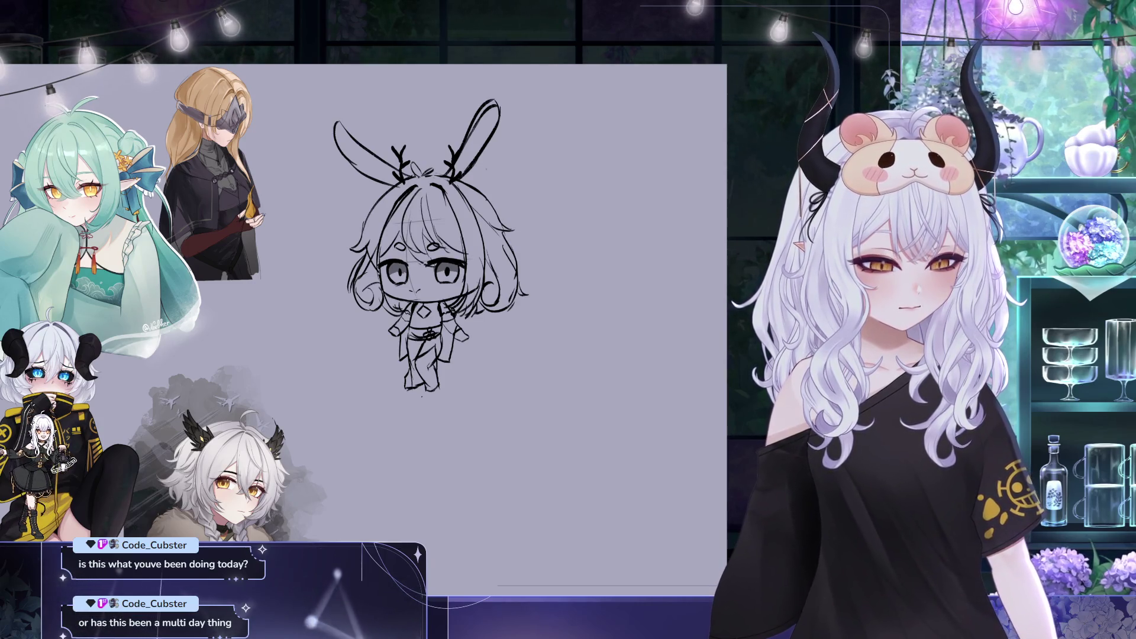
key("ctrl+shift+z")
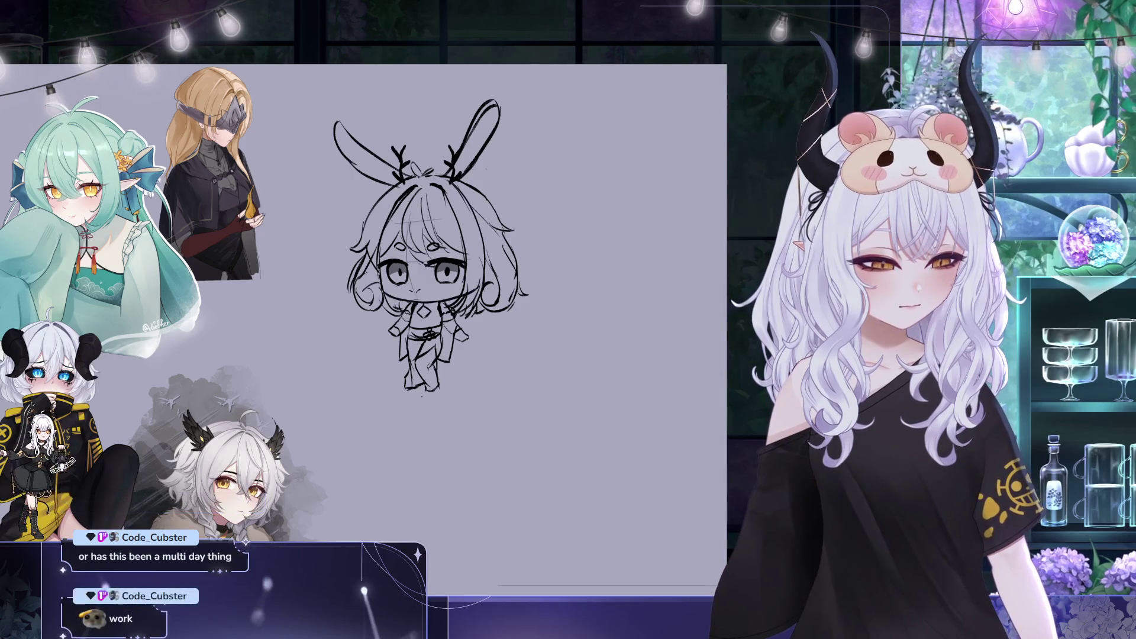
Shrink the head and ears slightly and shift them down-left
key("ctrl+t")
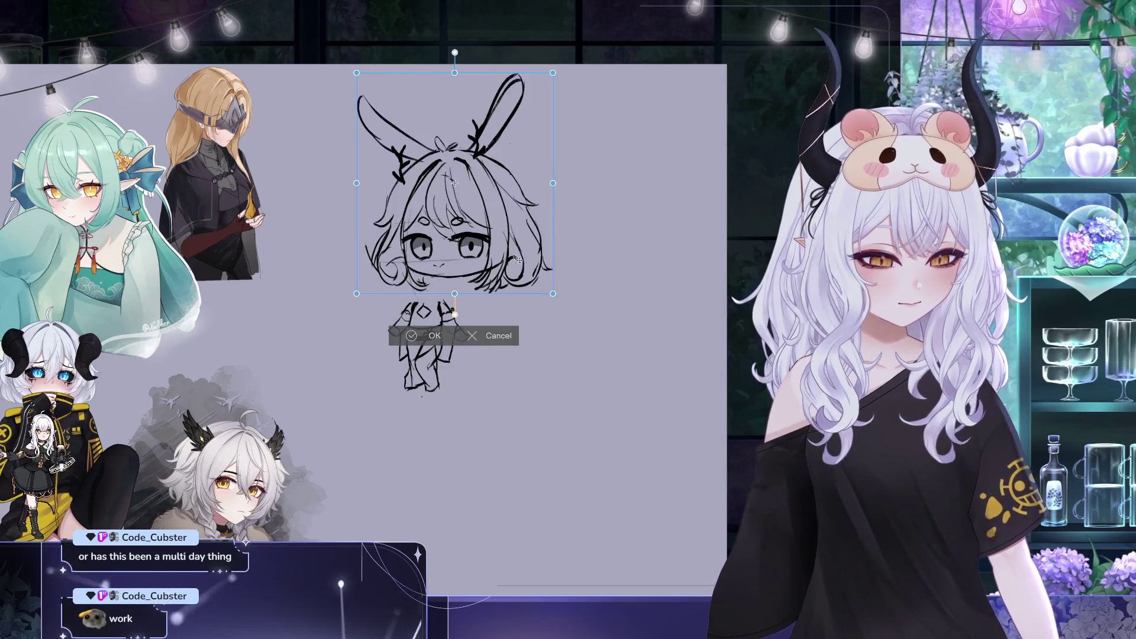
left_click_drag(526, 101, 523, 105)
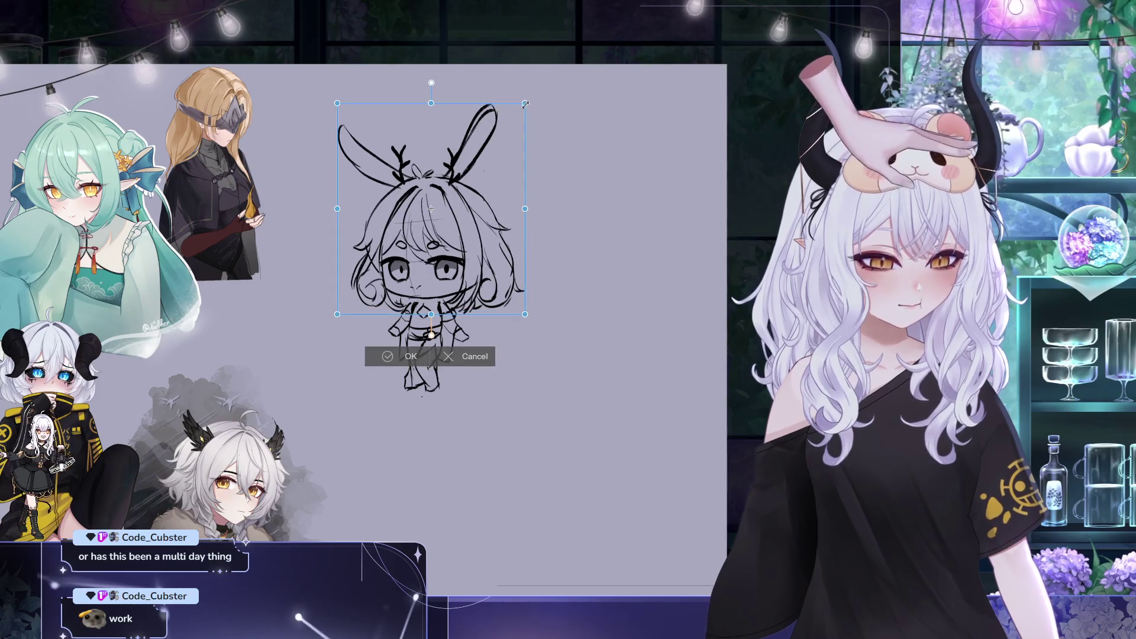
left_click_drag(502, 158, 501, 159)
left_click(411, 358)
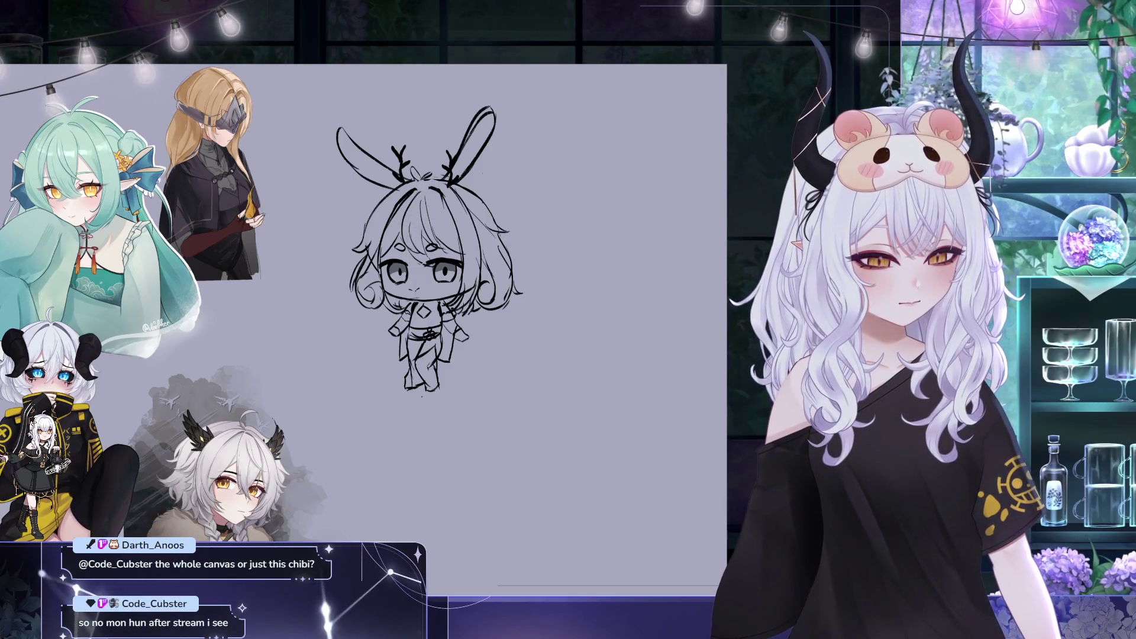
left_click_drag(667, 325, 725, 314)
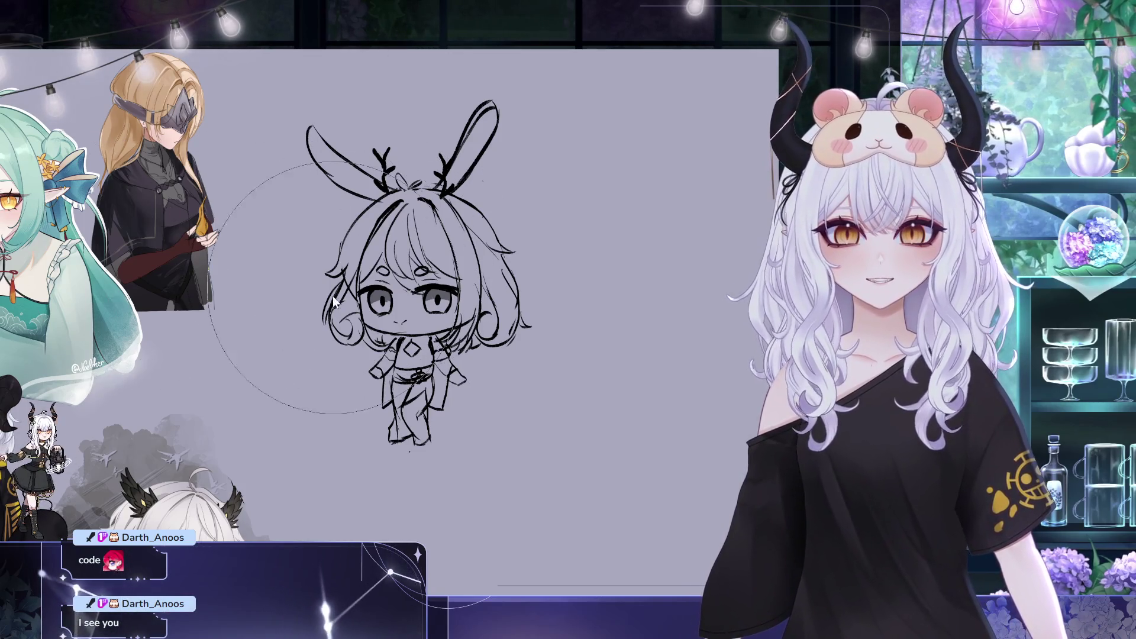
key("bracketleft")
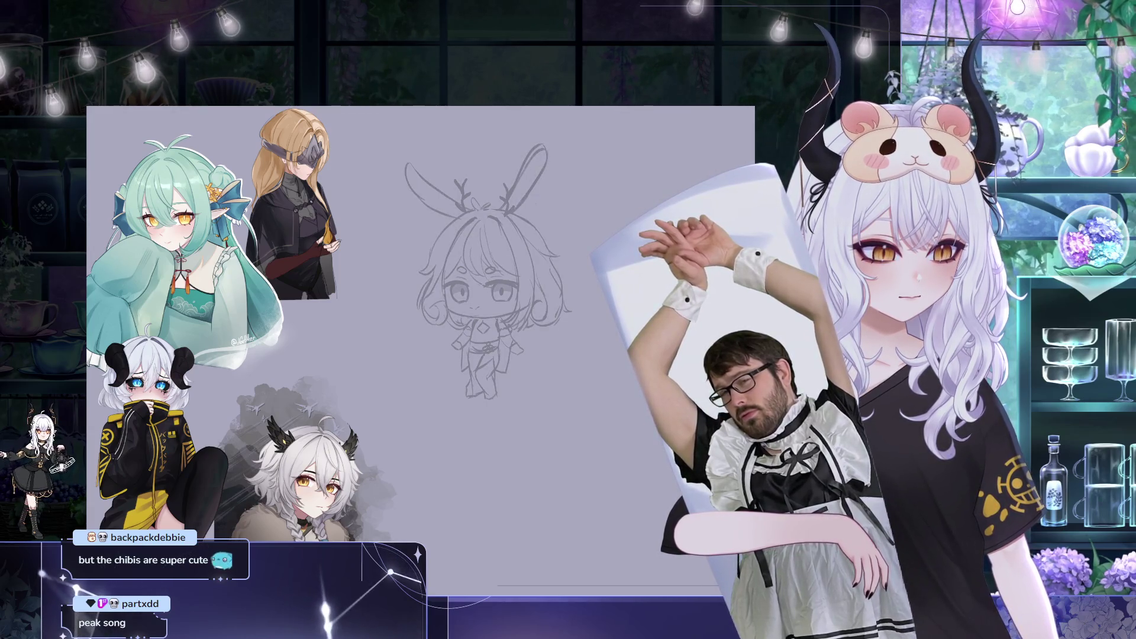
Recentre the view on the sketch and remove the stray dark-red stroke beside the face
mouse_move(573, 250)
left_mouse_down()
mouse_move(551, 230)
mouse_move(482, 215)
mouse_move(320, 227)
left_mouse_up()
scroll(536, 212, "up", 1)
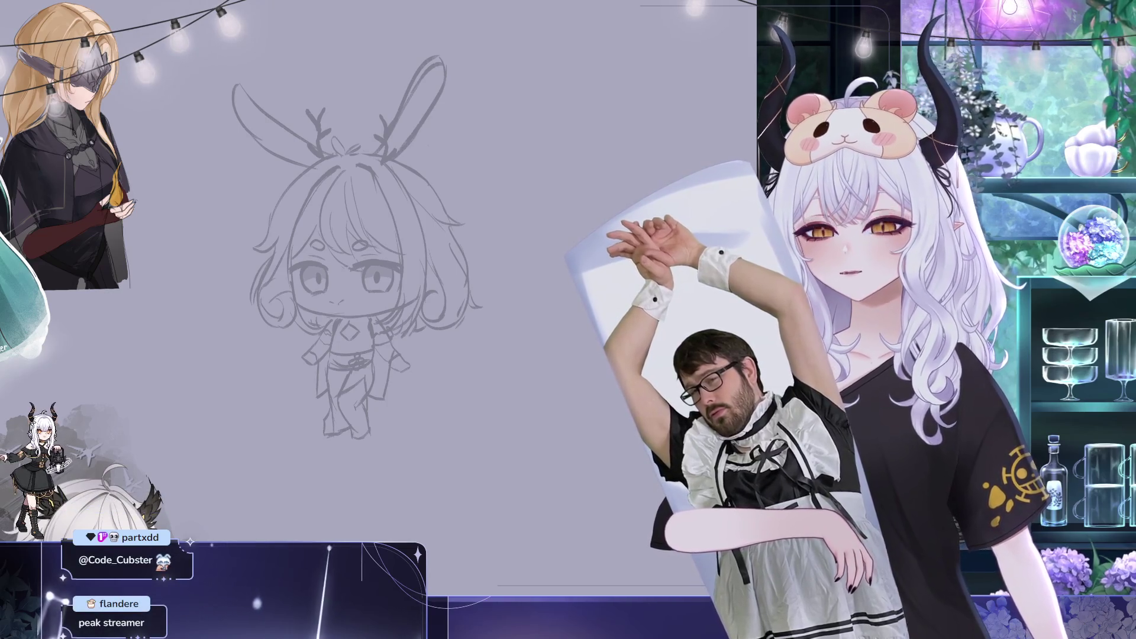
mouse_move(195, 116)
left_mouse_down()
mouse_move(198, 101)
mouse_move(247, 82)
mouse_move(289, 82)
mouse_move(261, 111)
mouse_move(336, 127)
left_mouse_up()
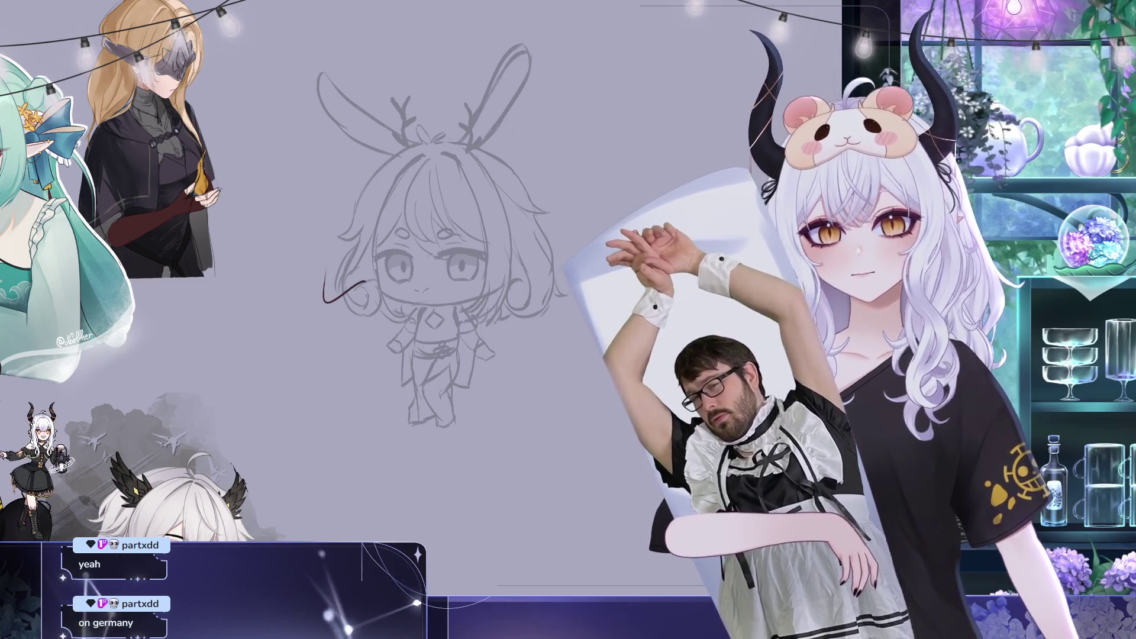
key("ctrl+z")
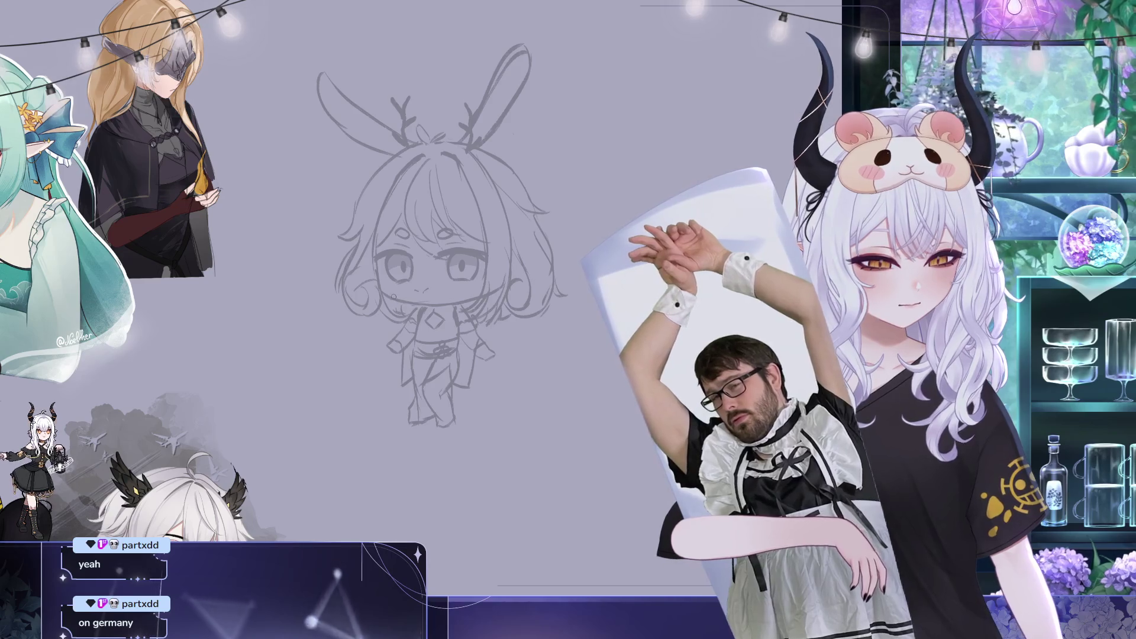
left_click_drag(464, 358, 540, 387)
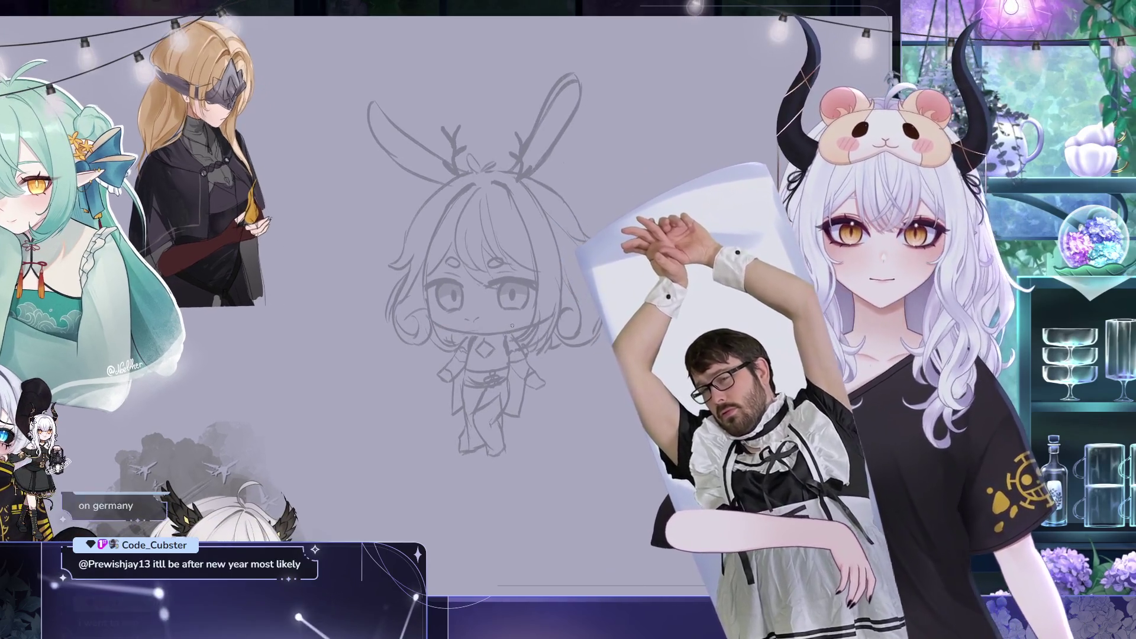
After several discarded attempts, draw a long dark-red curved smile across the lower face
left_click_drag(446, 316, 549, 318)
key("ctrl+z")
left_click_drag(425, 314, 550, 318)
key("ctrl+z")
key("ctrl+z")
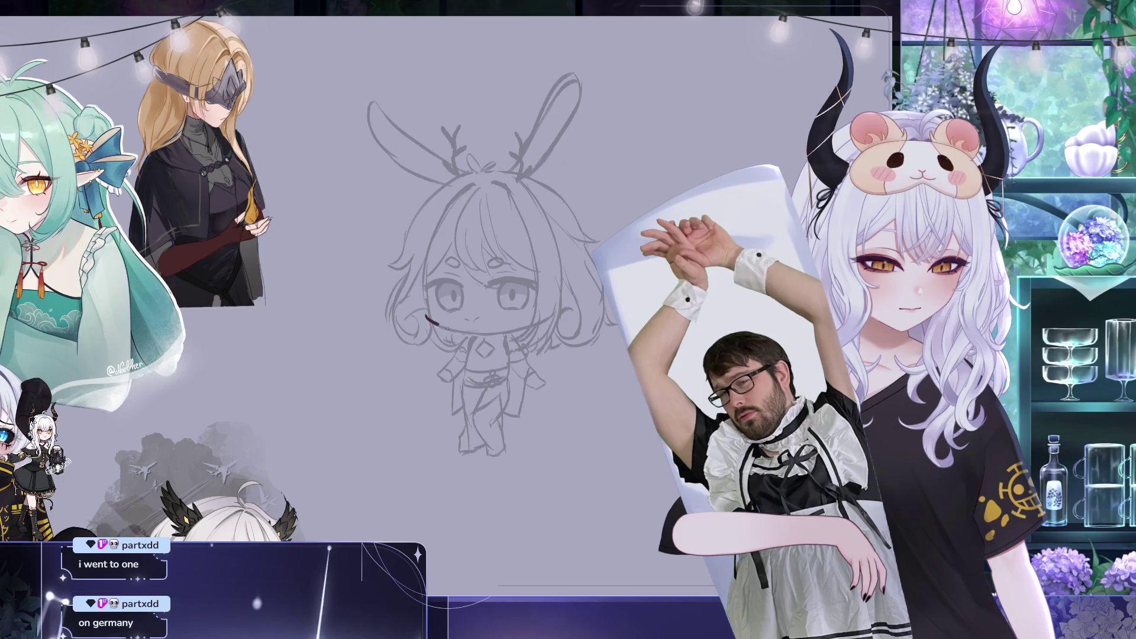
key("ctrl+z")
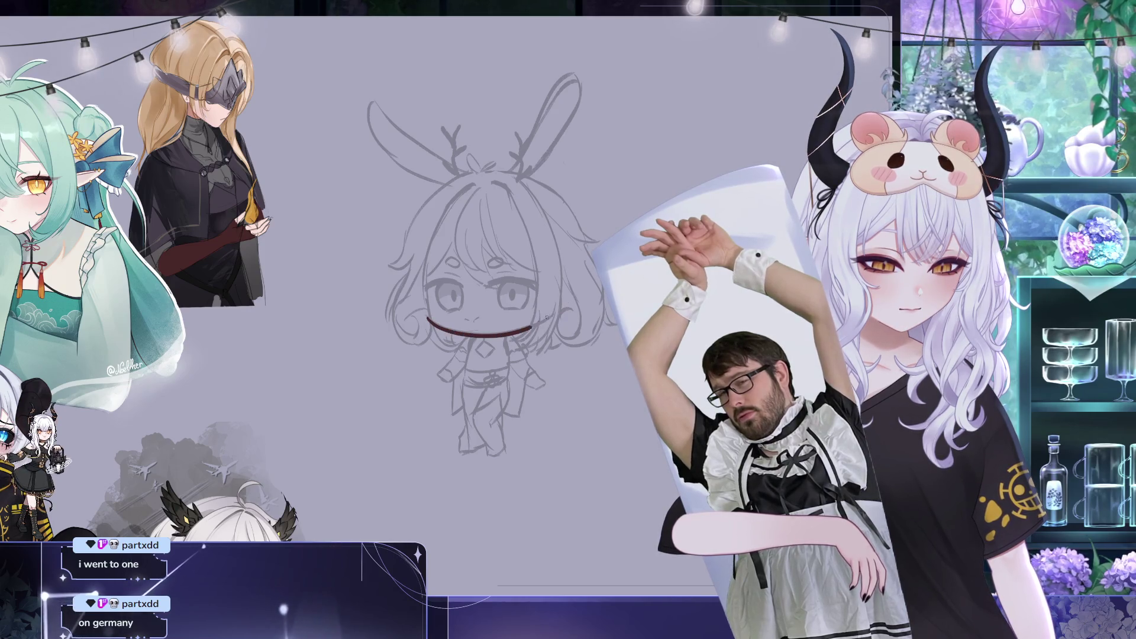
scroll(540, 318, "down", 1)
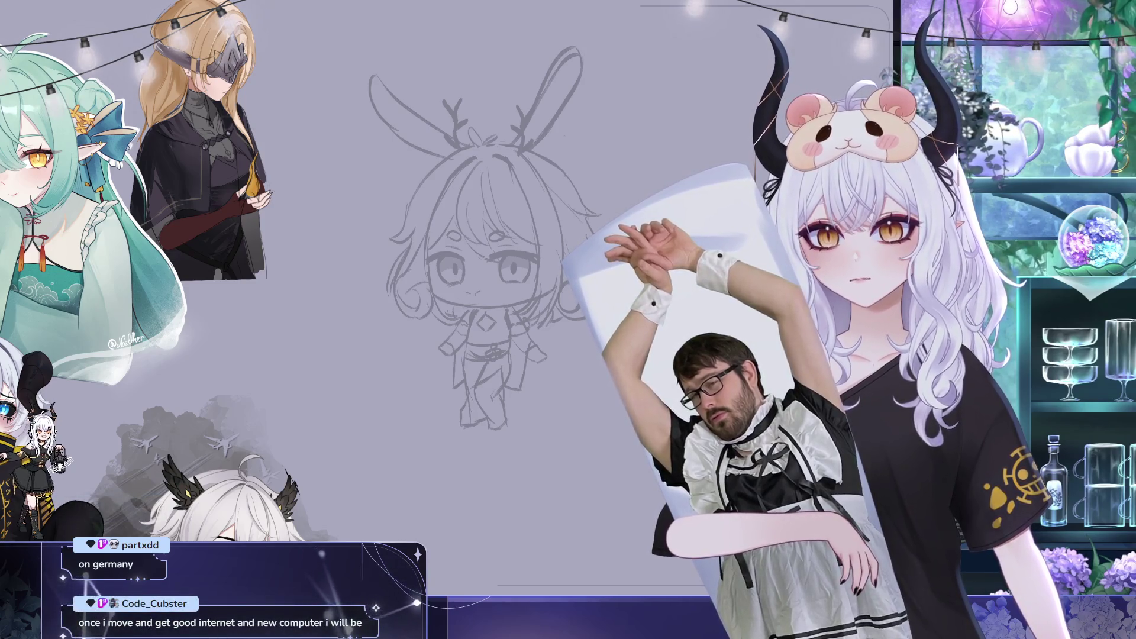
scroll(418, 409, "up", 2)
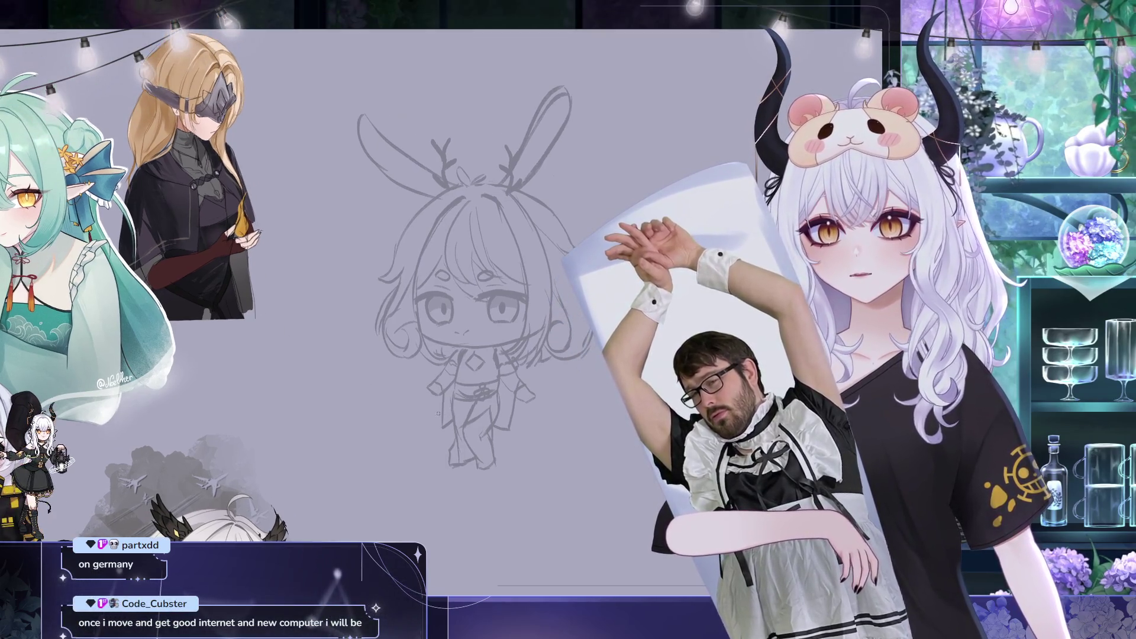
left_click_drag(432, 395, 392, 376)
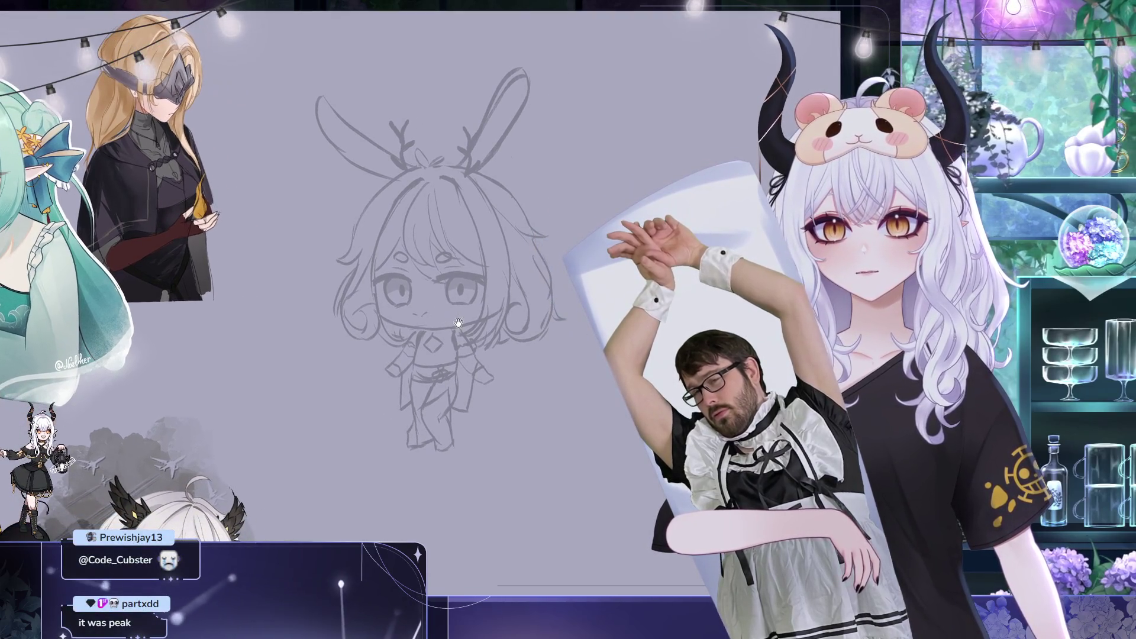
left_click_drag(463, 333, 470, 339)
mouse_move(380, 318)
left_mouse_down()
mouse_move(447, 332)
mouse_move(515, 311)
left_mouse_up()
key("ctrl+z")
left_click_drag(378, 318, 510, 313)
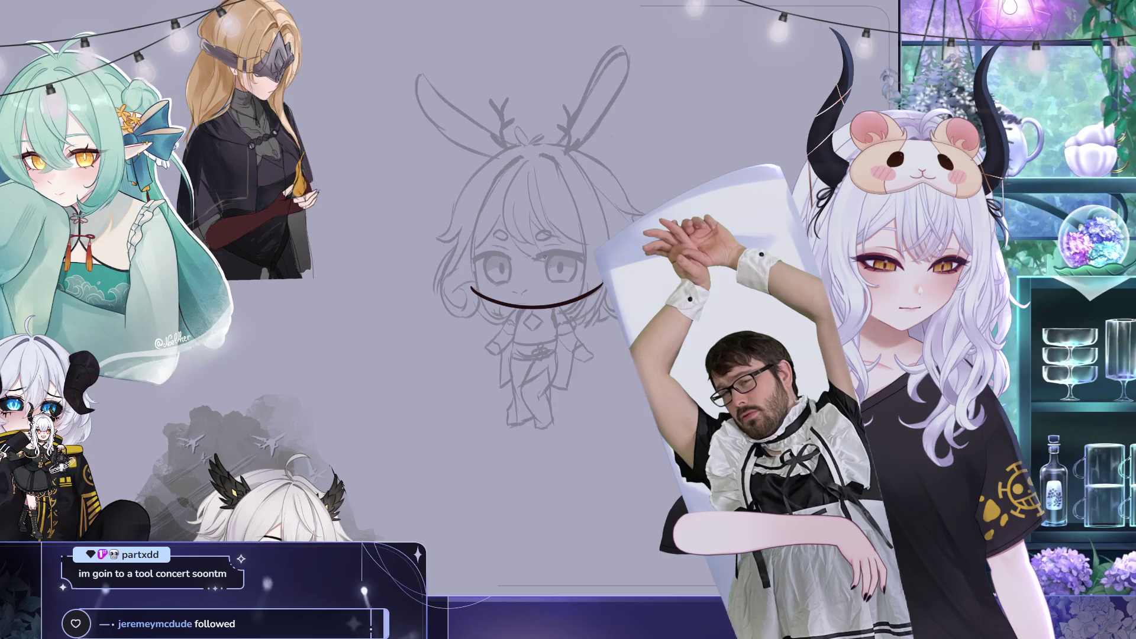
Extend the dark arched eyelid line over the chibi's right eye
left_click_drag(545, 258, 573, 256)
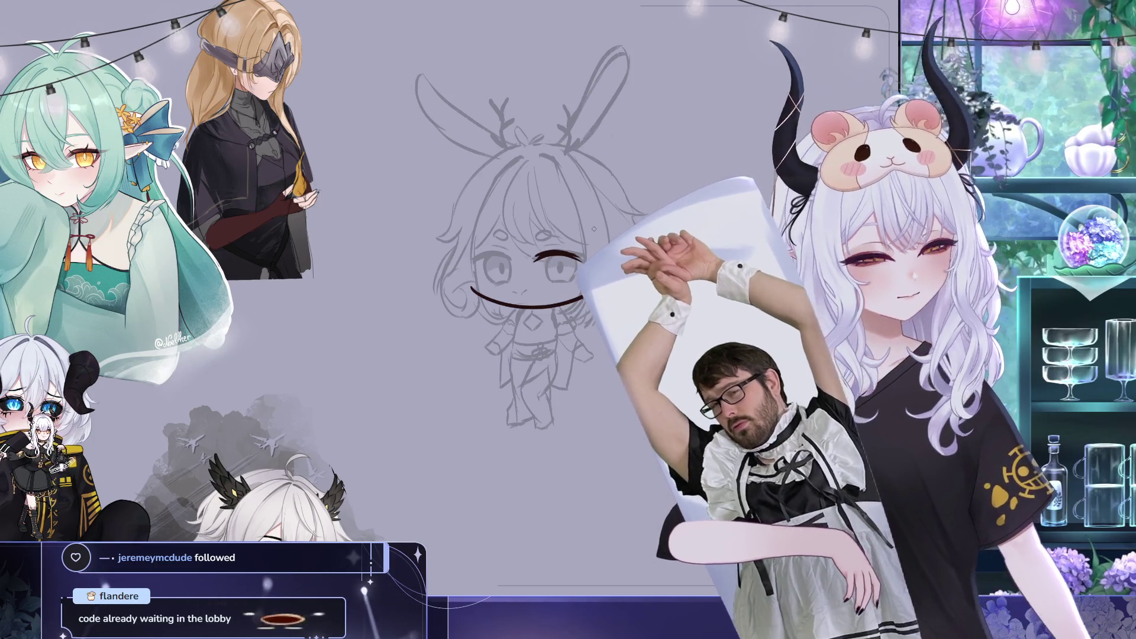
left_click_drag(551, 176, 355, 154)
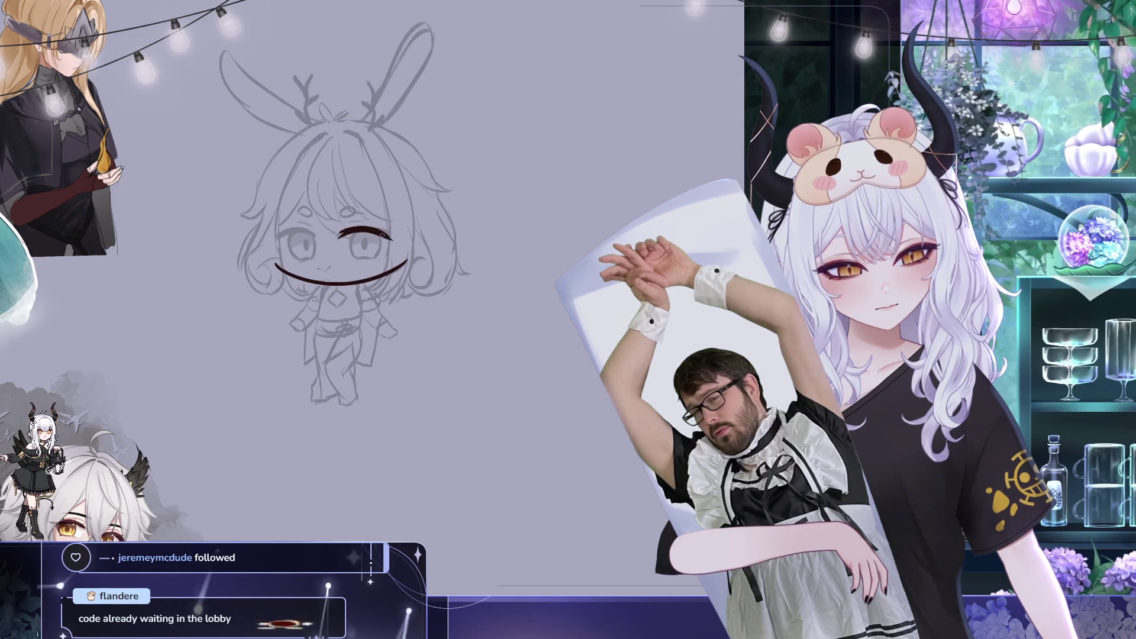
left_click_drag(383, 236, 509, 241)
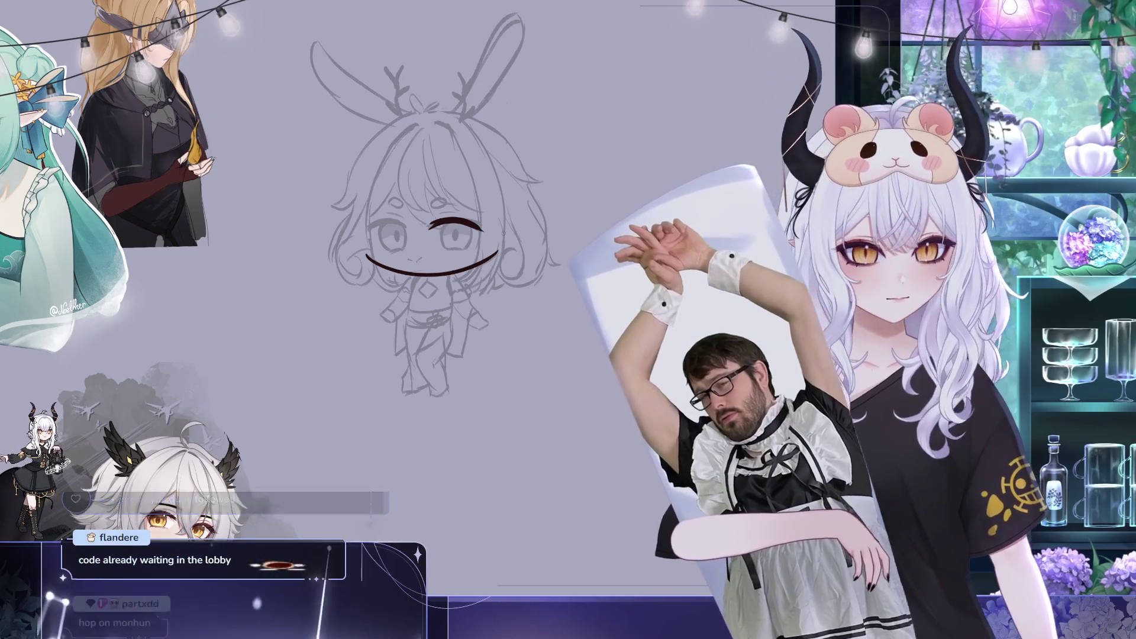
scroll(769, 184, "down", 3)
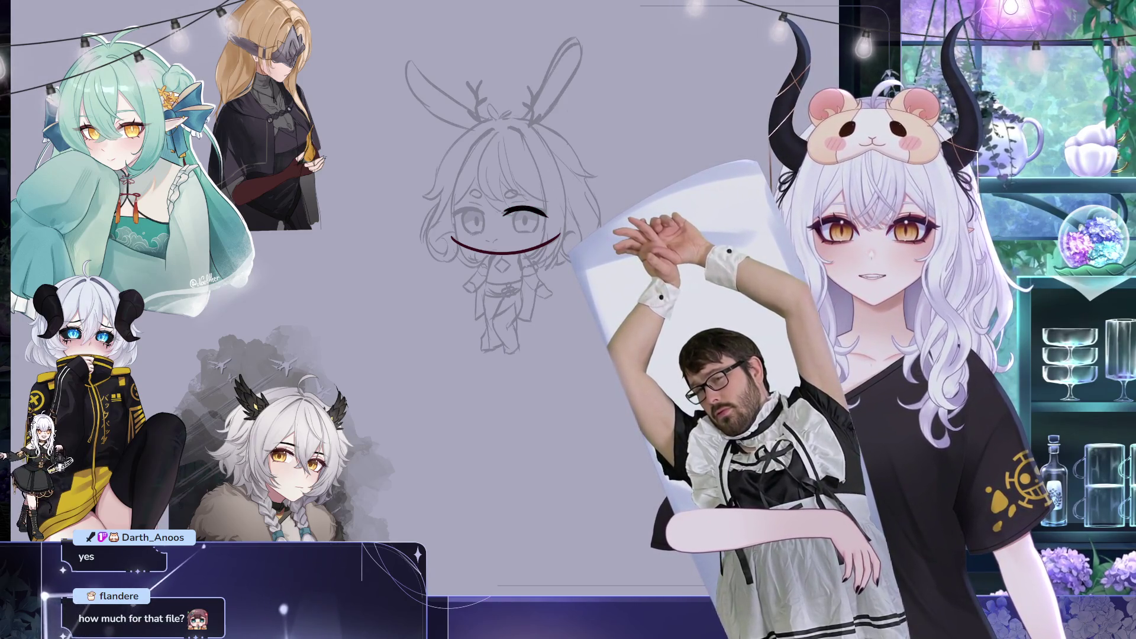
Shift the canvas slightly left and narrow the emote reference view to widen the canvas
left_click_drag(567, 308, 521, 303)
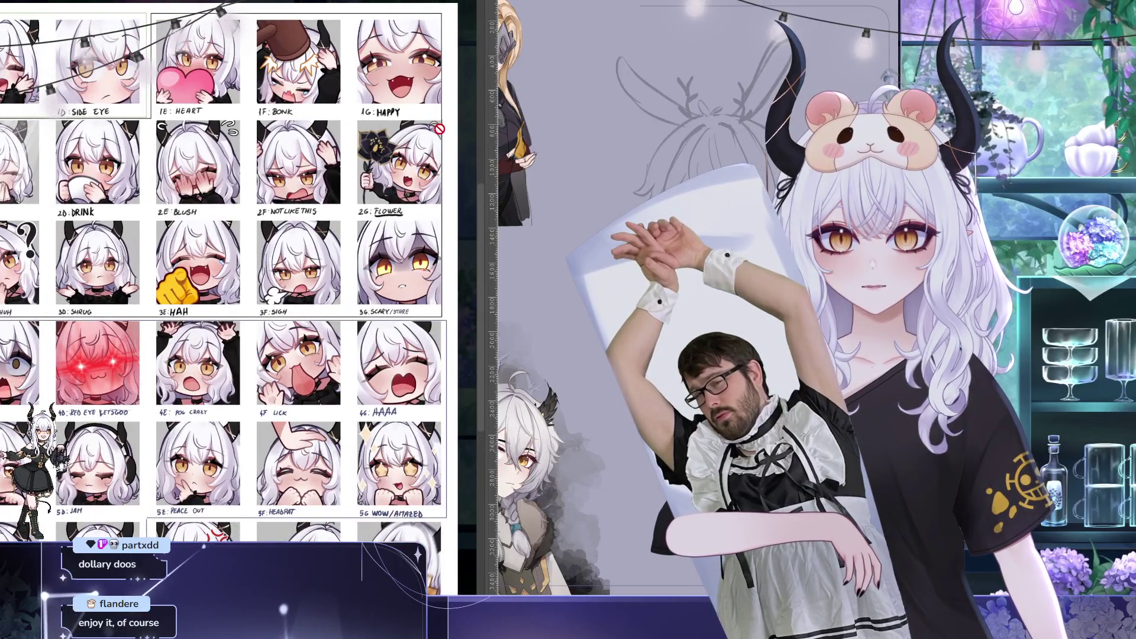
left_click_drag(466, 130, 353, 130)
Narrow the emote reference further, check the full-body reference sheet, then return and pan the sketch up-left
mouse_move(235, 159)
left_mouse_down()
mouse_move(166, 122)
mouse_move(184, 144)
left_mouse_up()
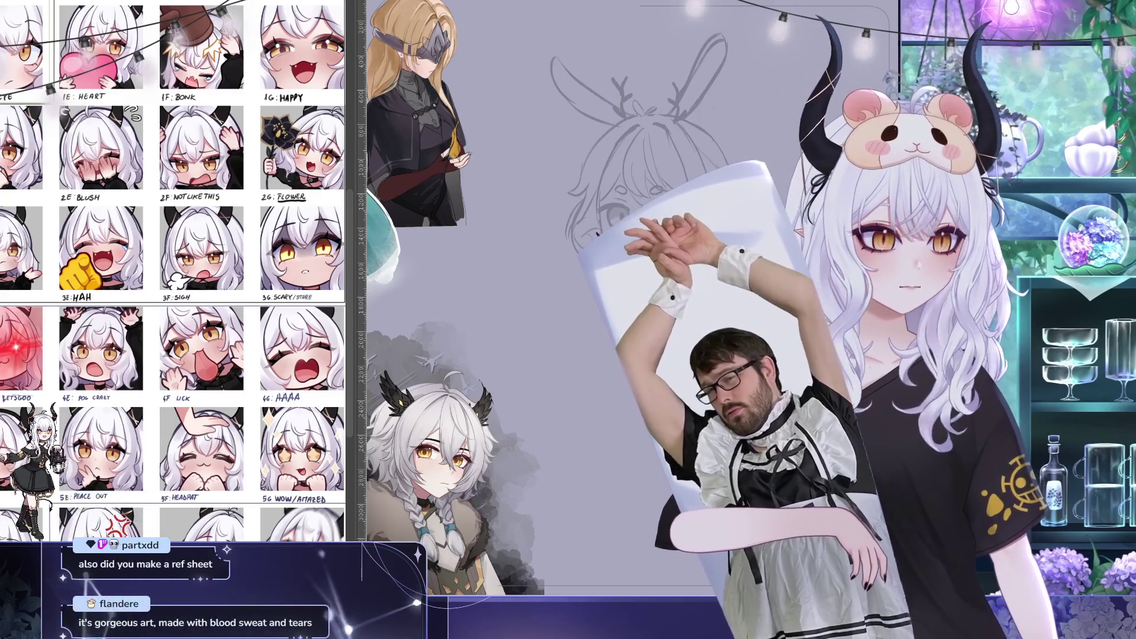
key("ctrl+Tab")
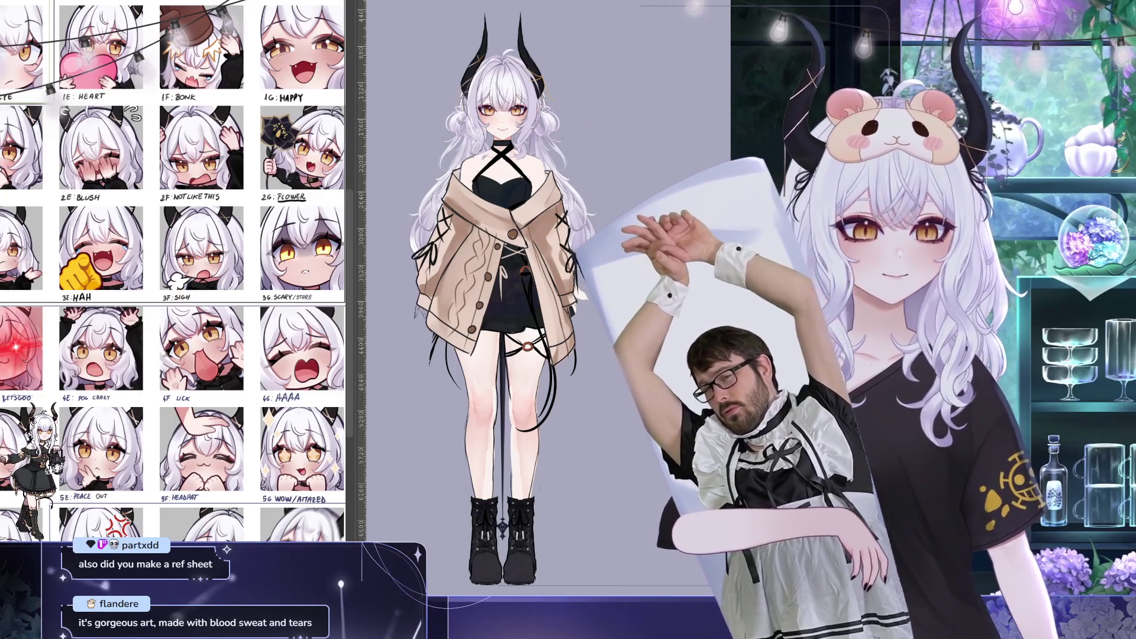
key("ctrl+Tab")
key("ctrl+Tab")
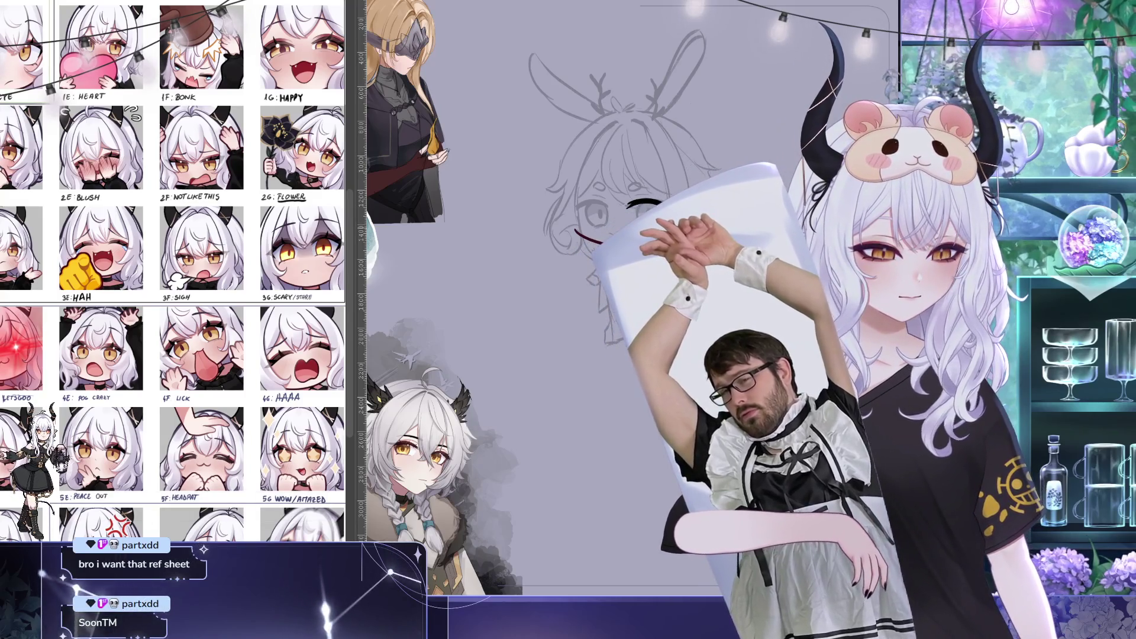
left_click_drag(599, 122, 528, 93)
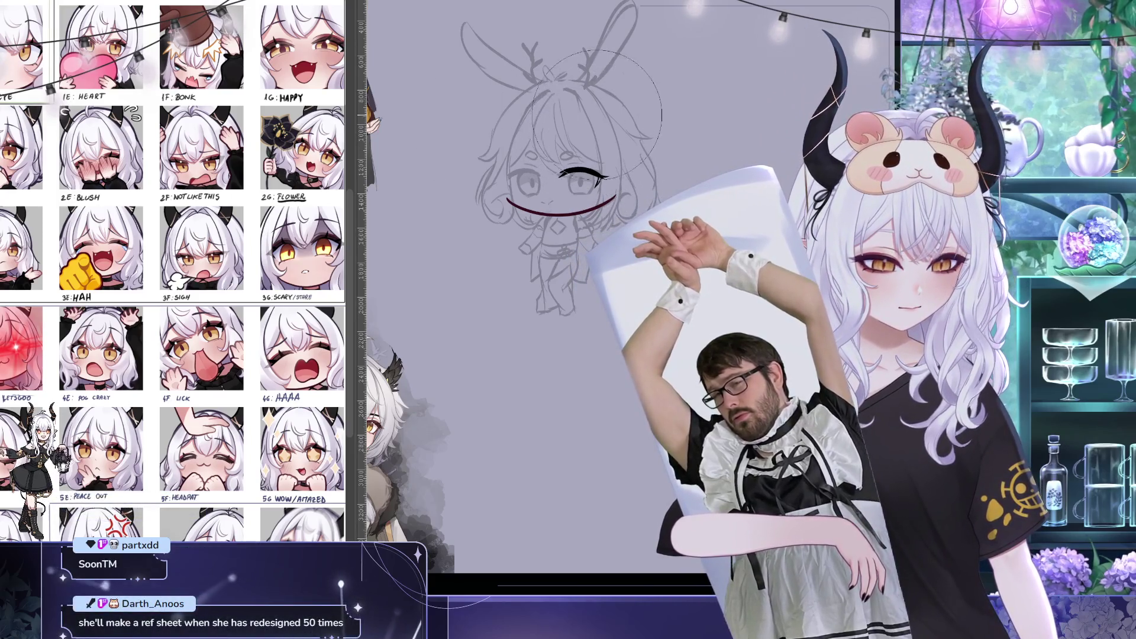
left_click_drag(627, 146, 642, 170)
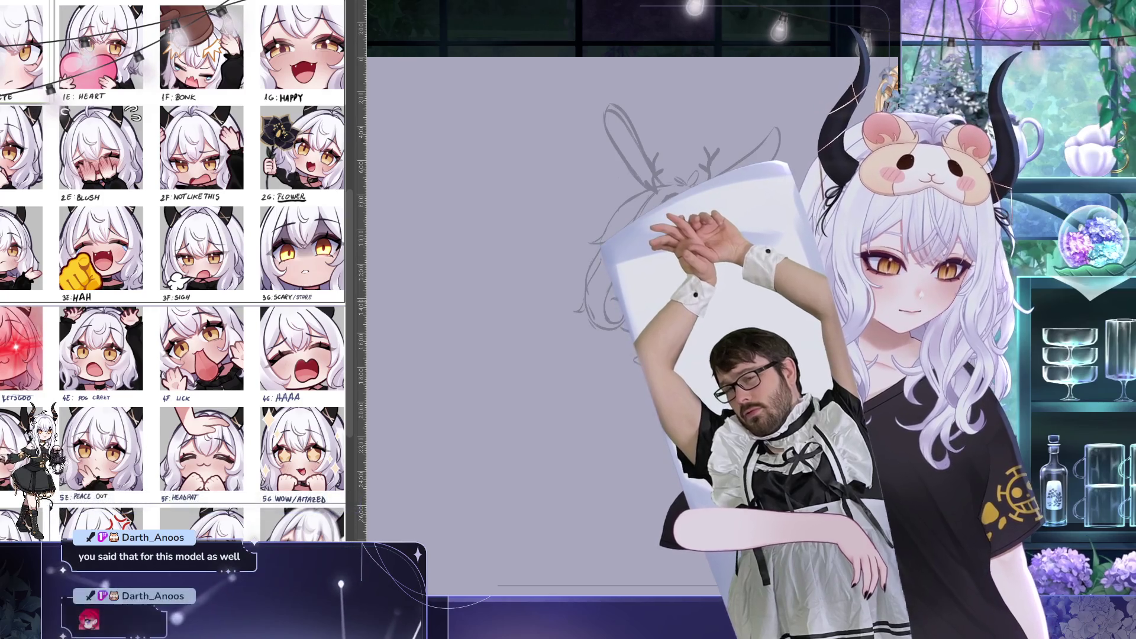
Zoom the view so the whole chibi, with dark-lined eyes and wide smile, fits on screen
scroll(592, 296, "up", 1)
scroll(610, 172, "down", 2)
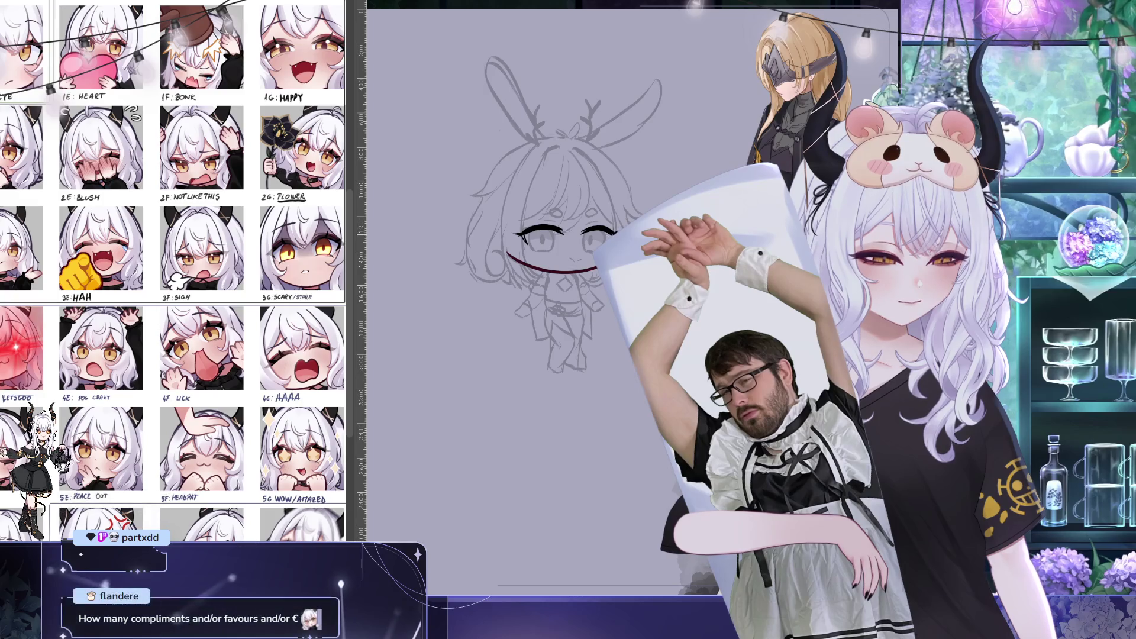
left_click_drag(562, 236, 541, 219)
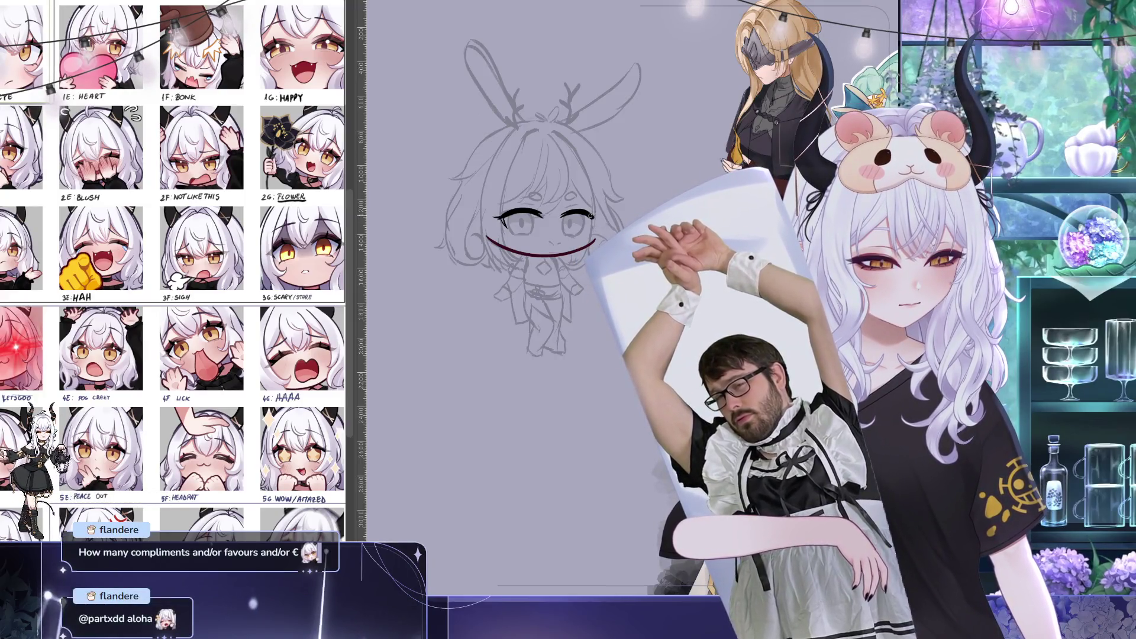
left_click_drag(636, 180, 649, 196)
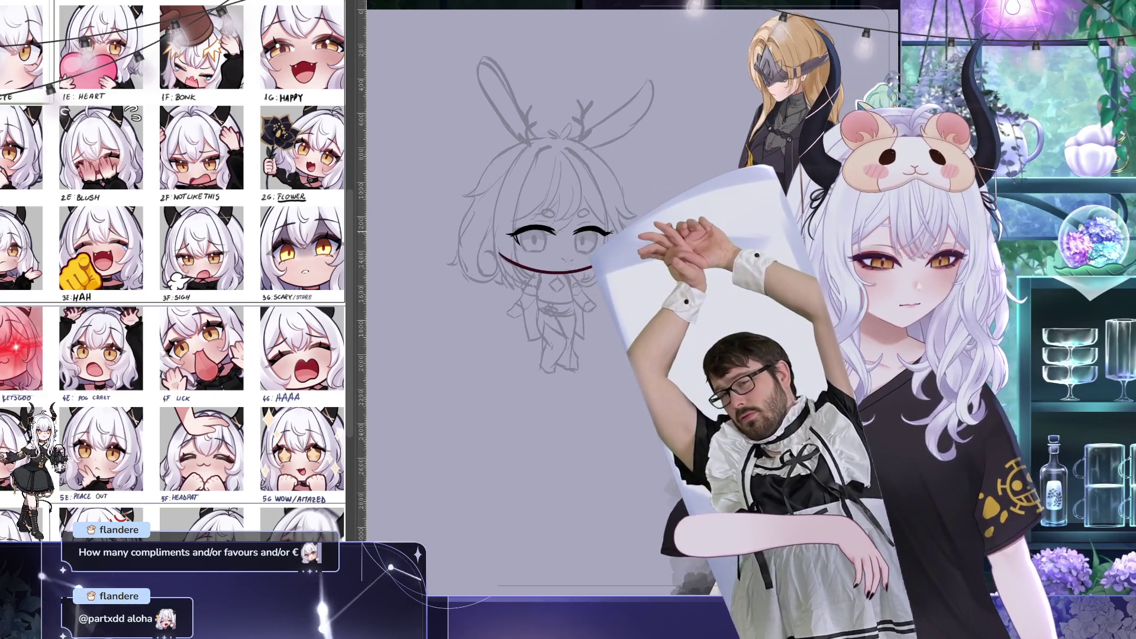
left_click_drag(573, 232, 607, 232)
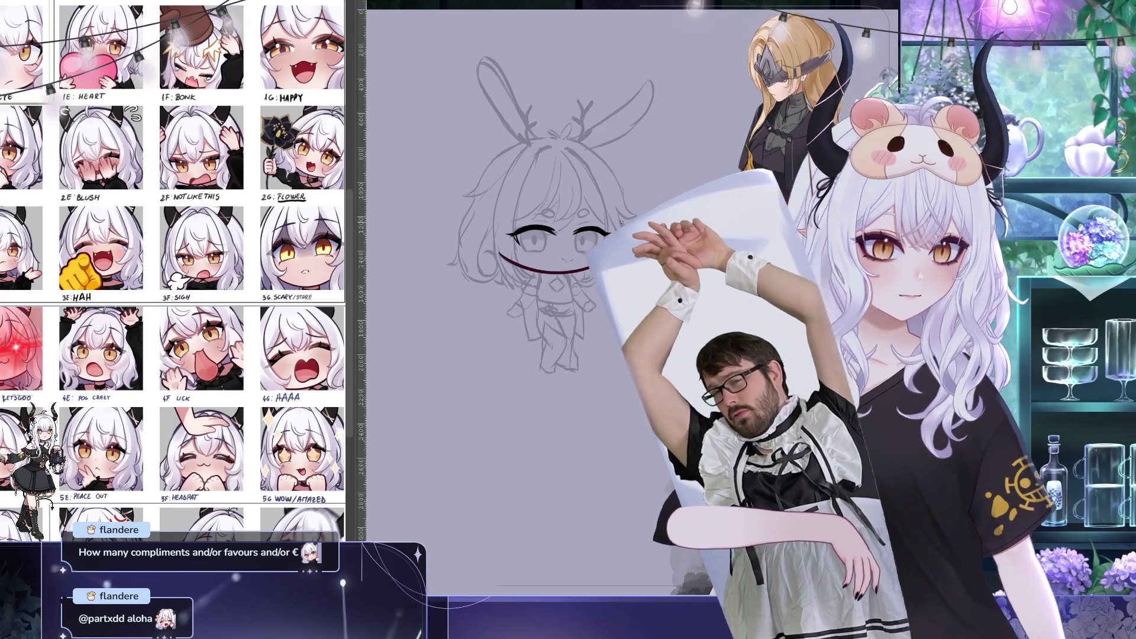
scroll(568, 295, "up", 1)
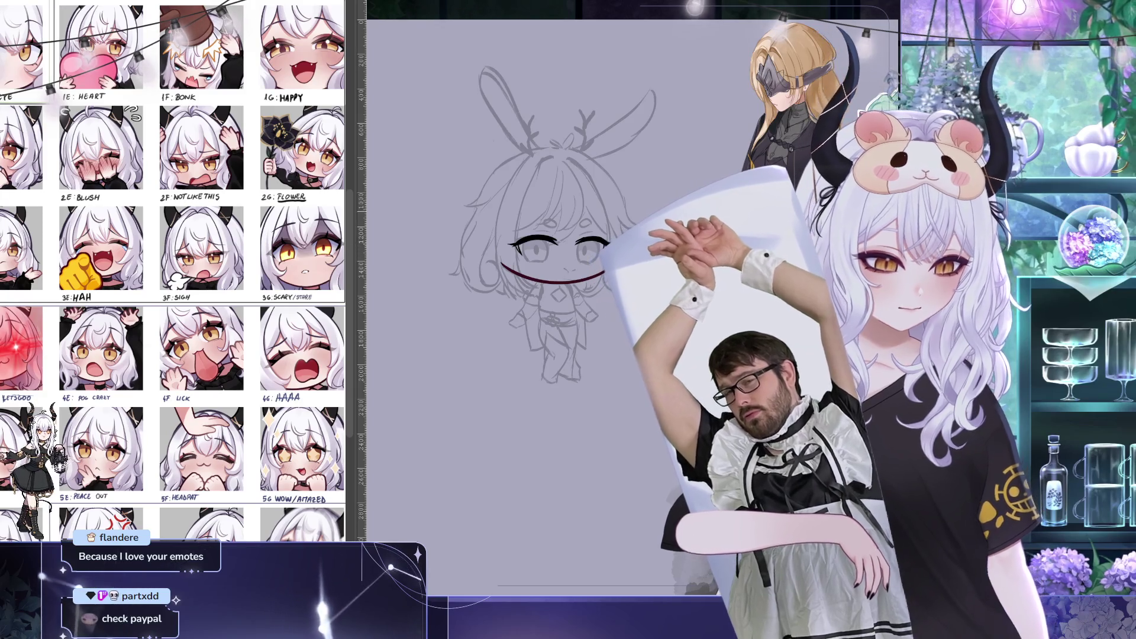
scroll(532, 237, "left", 2)
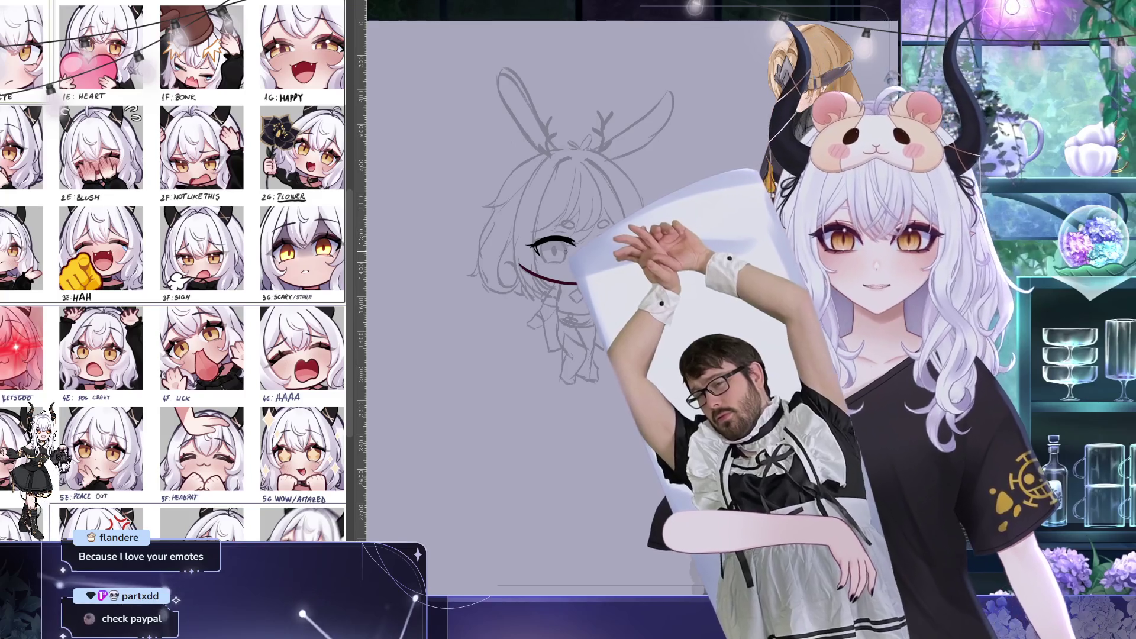
left_click_drag(621, 262, 588, 258)
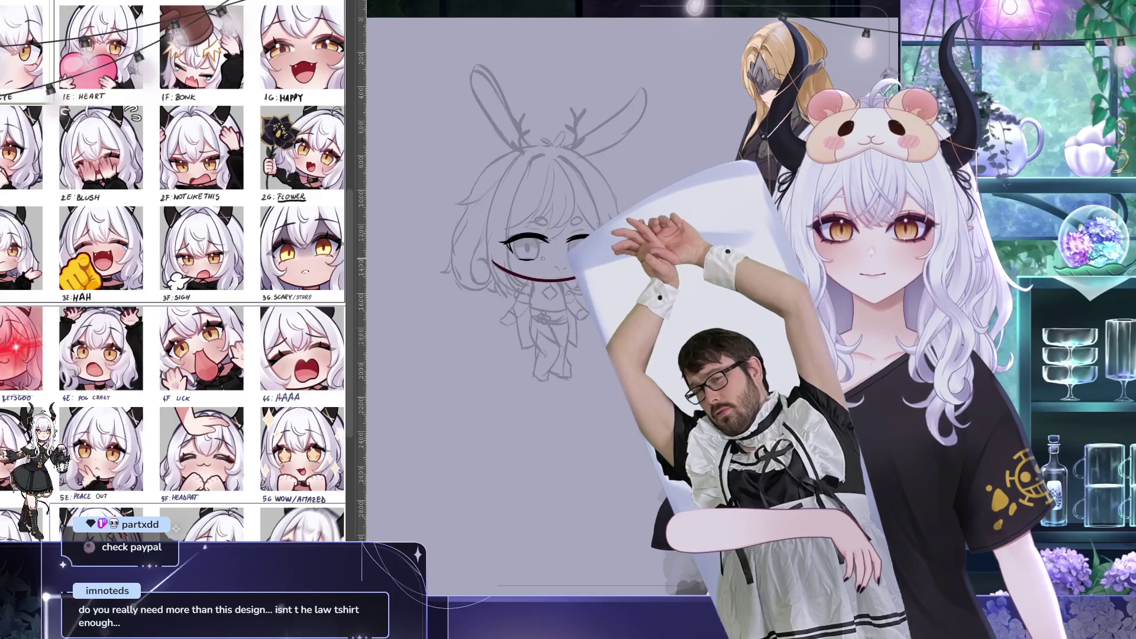
left_click_drag(549, 248, 555, 285)
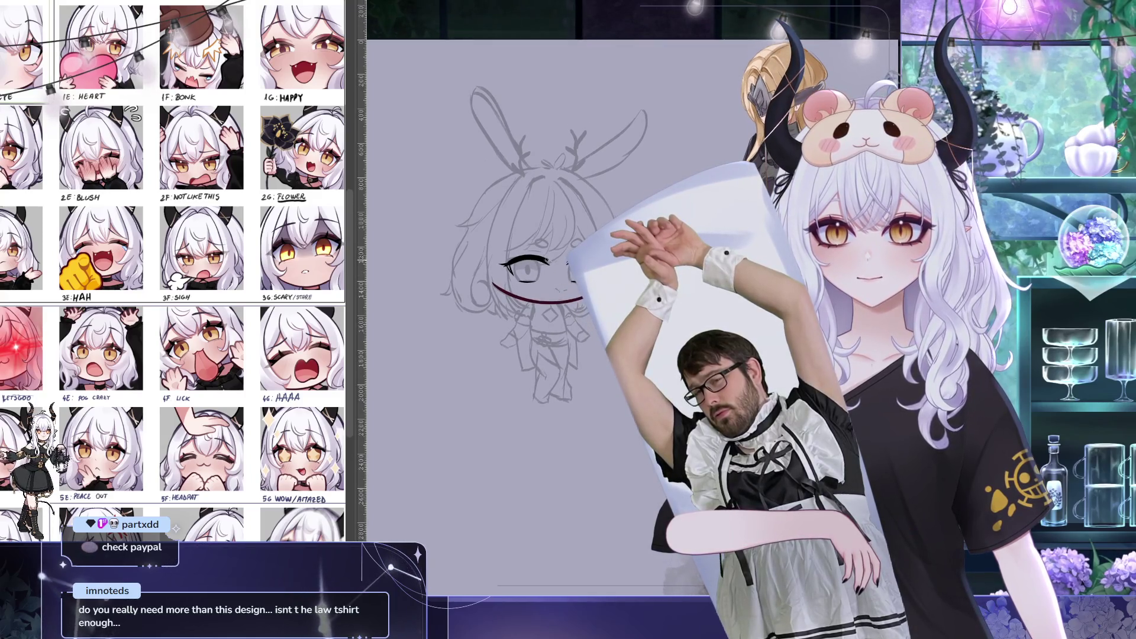
On the full-body character reference, nudge the view and hide the beige jacket layer
key("ctrl+Tab")
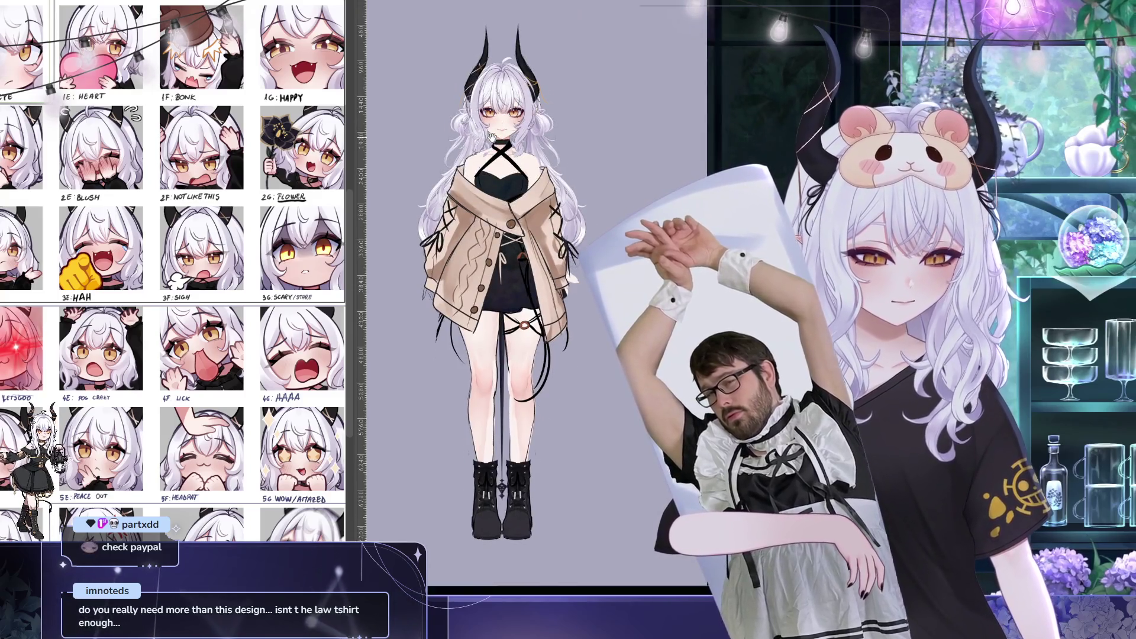
left_click_drag(492, 138, 507, 147)
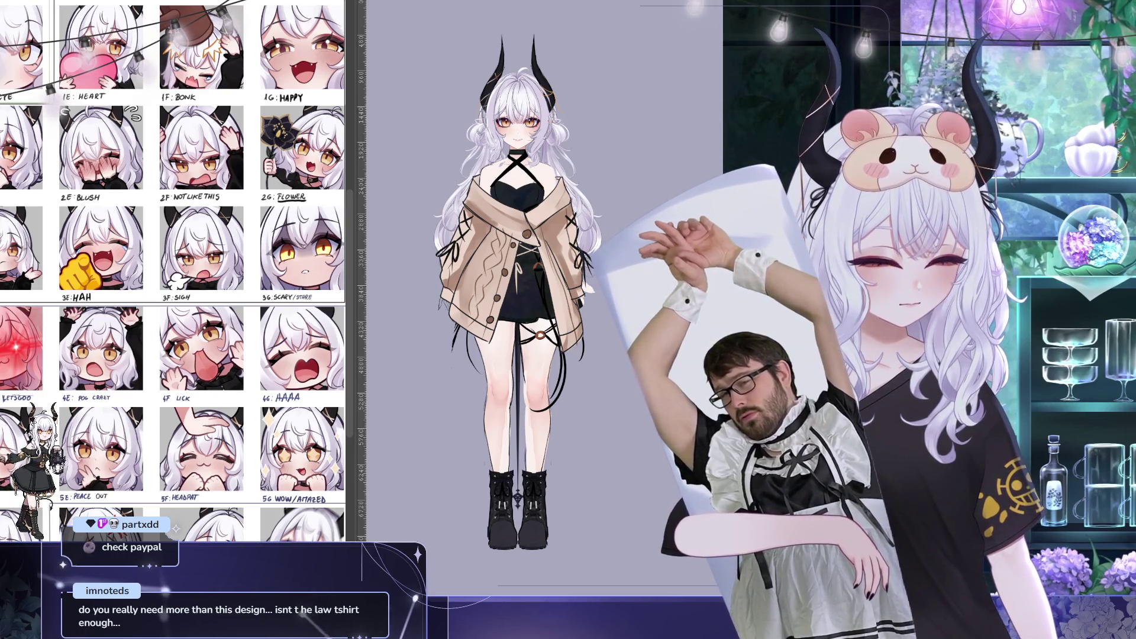
key("ctrl+comma")
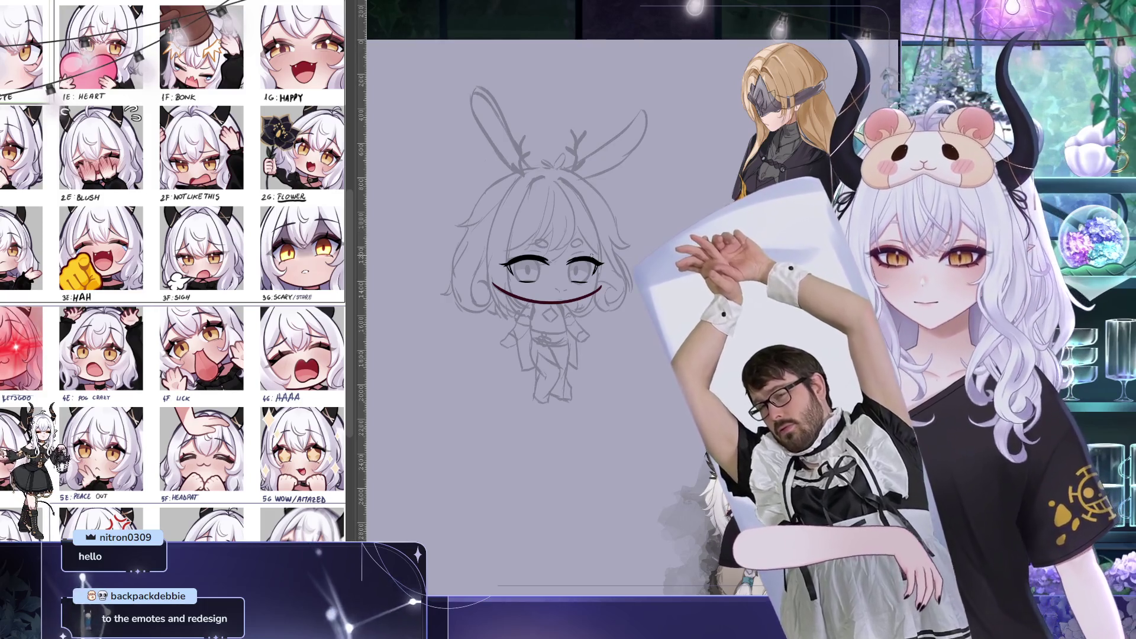
left_click_drag(603, 261, 603, 243)
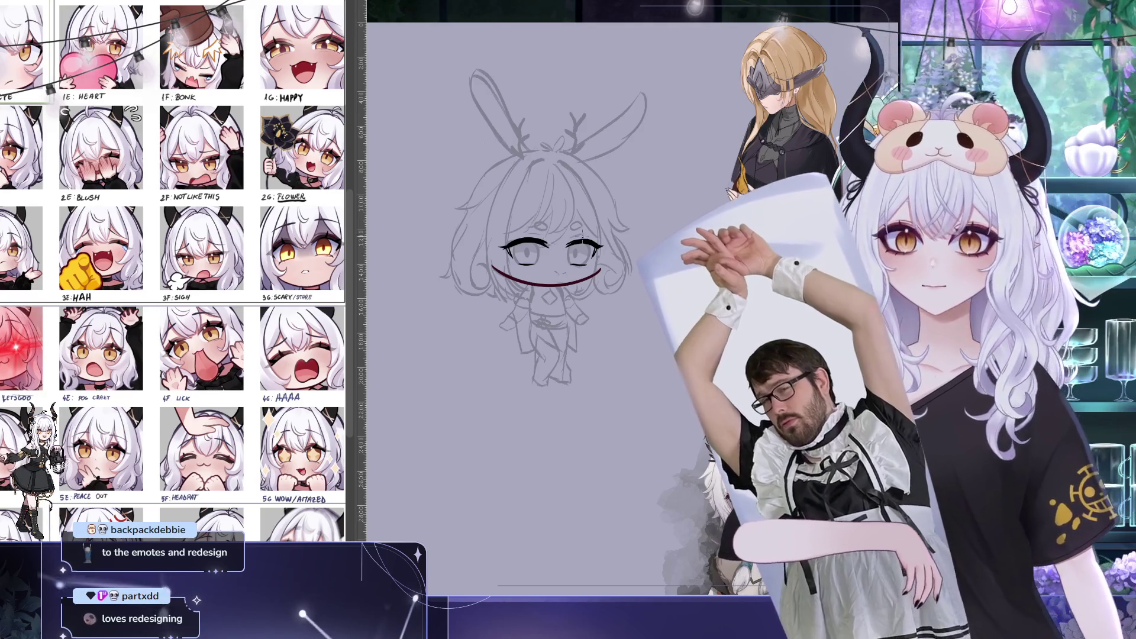
left_click_drag(591, 222, 597, 214)
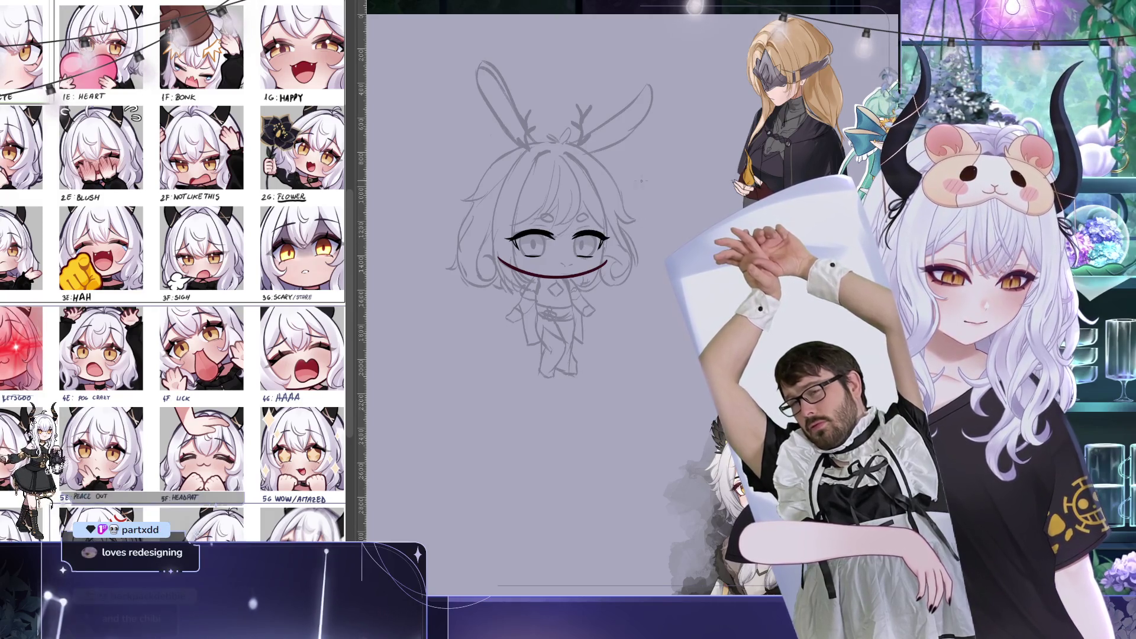
left_click_drag(539, 130, 480, 52)
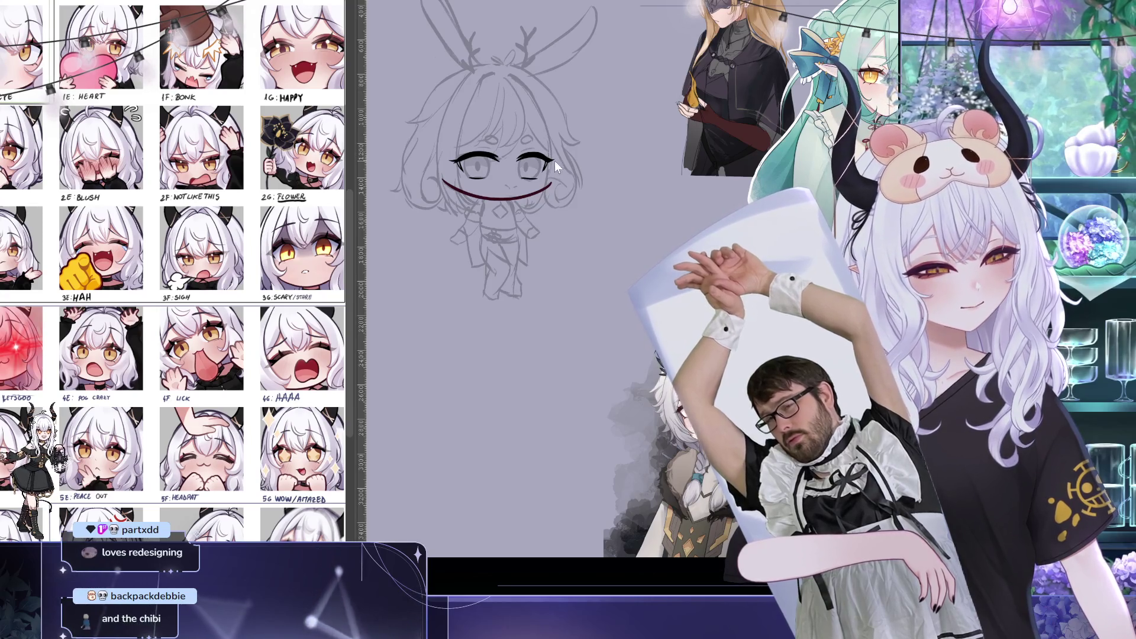
left_click_drag(617, 198, 656, 269)
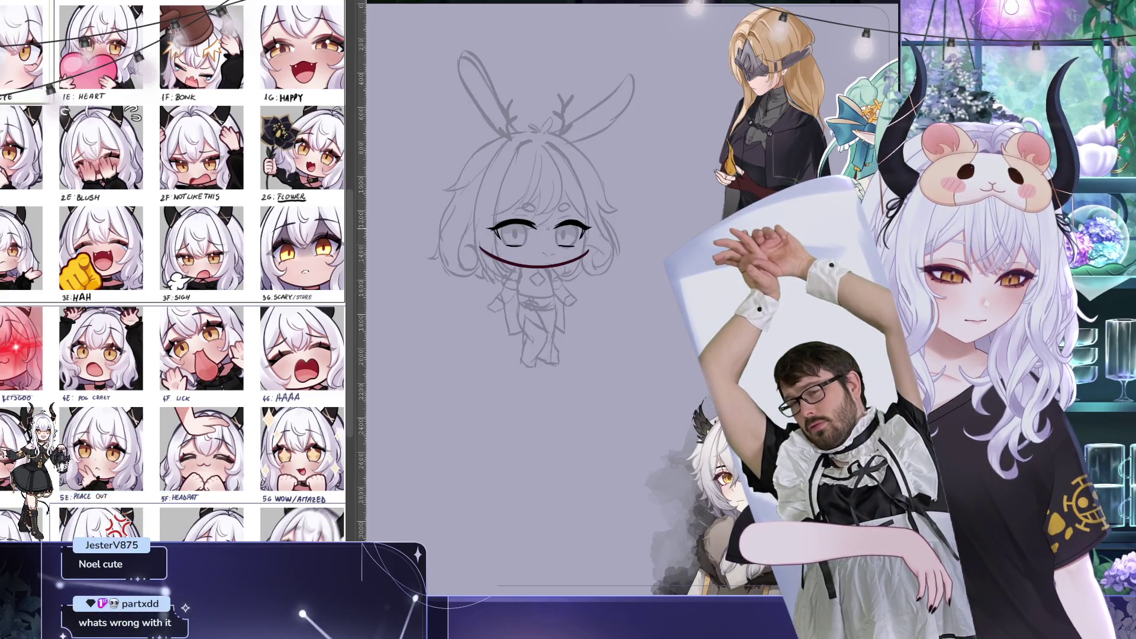
left_click_drag(625, 222, 623, 218)
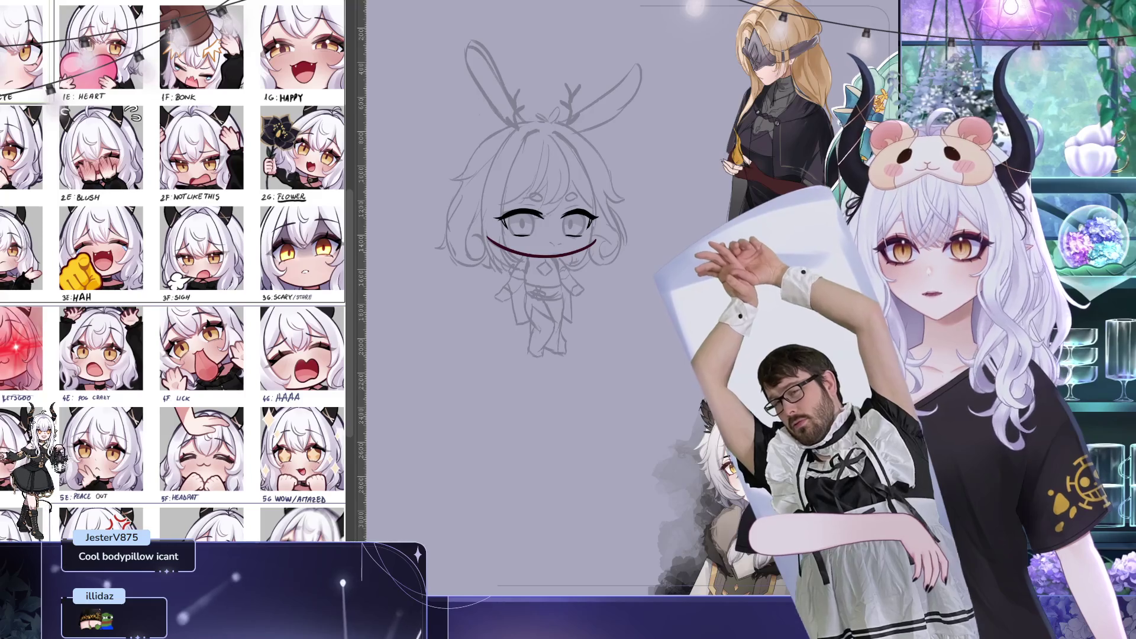
key("ctrl+z")
key("ctrl+shift+z")
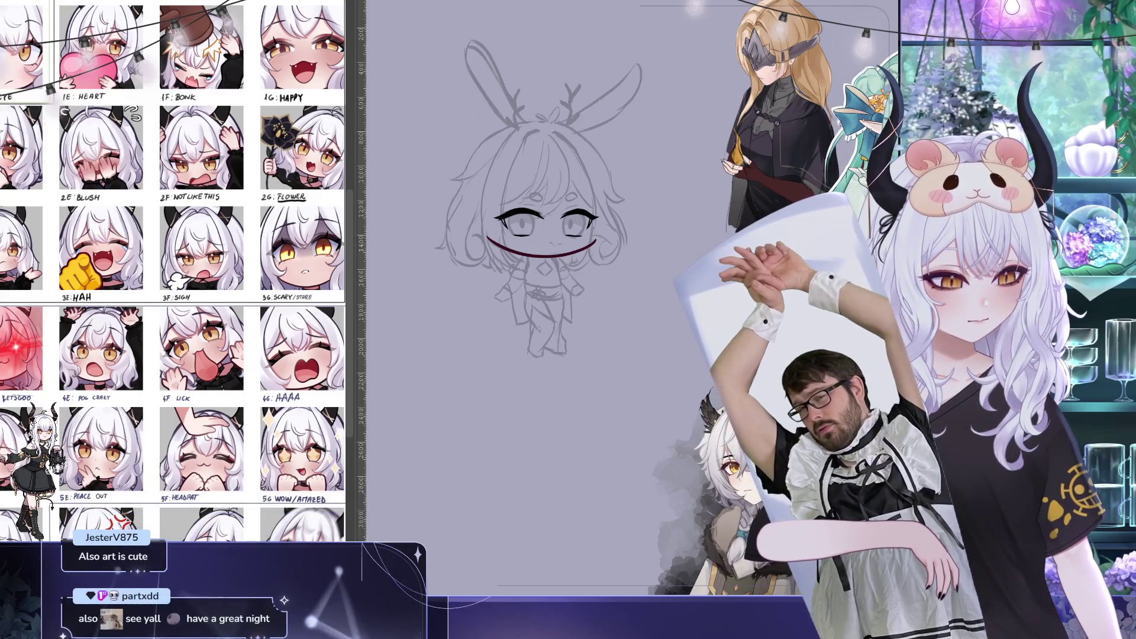
Mirror the view horizontally and draw a dark curve from the crown down the face's right side
scroll(533, 201, "up", 1)
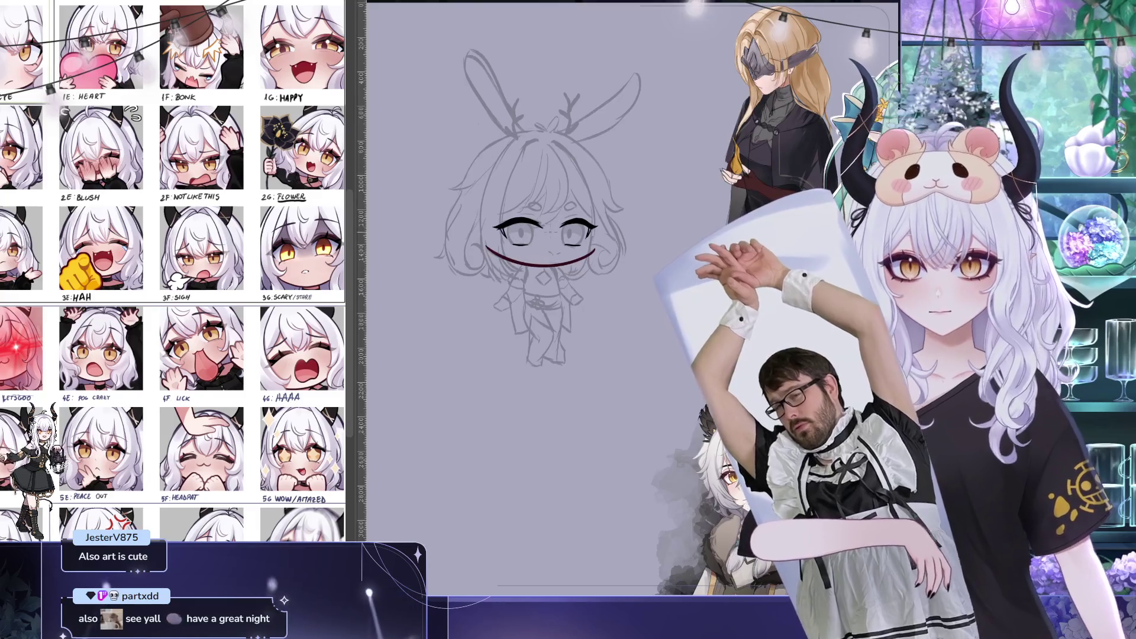
left_click_drag(532, 237, 497, 207)
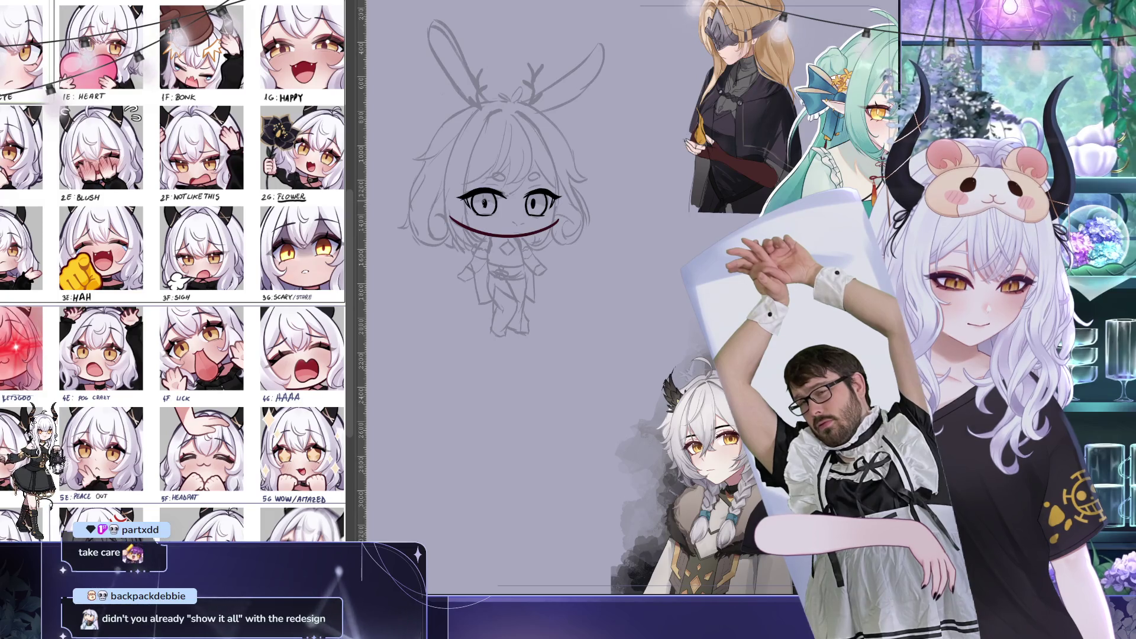
left_click_drag(488, 204, 452, 167)
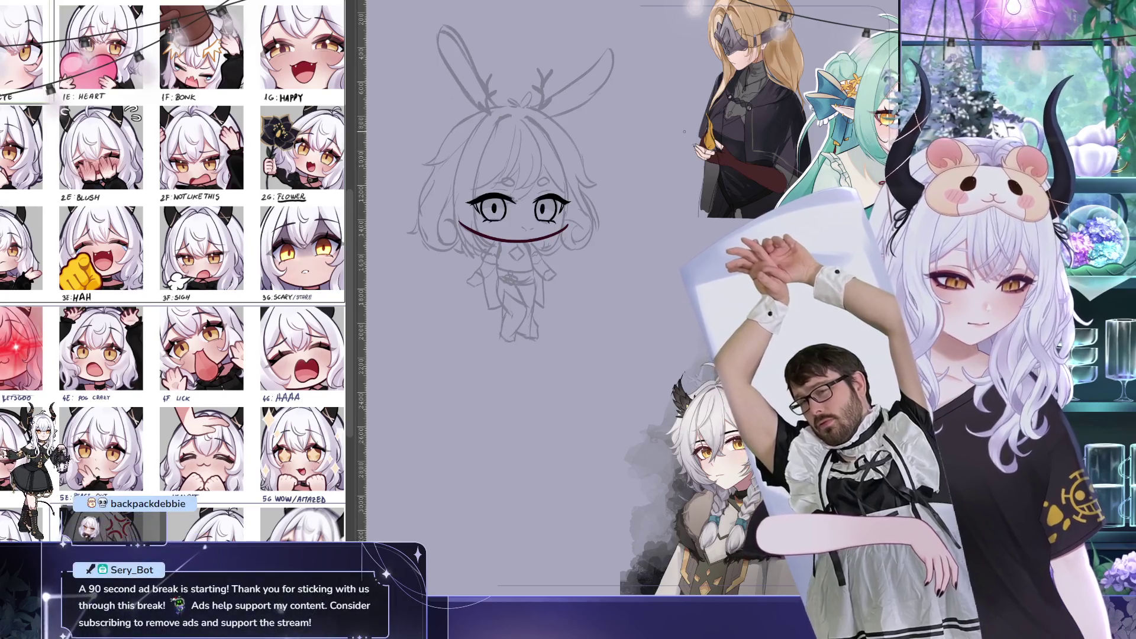
left_click_drag(600, 185, 613, 227)
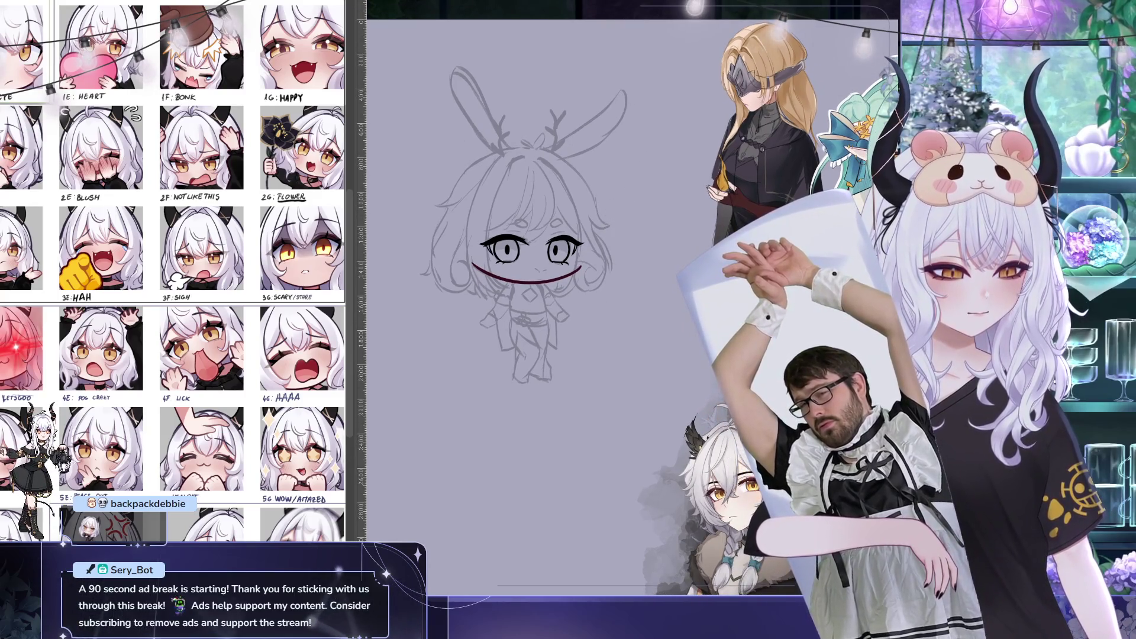
key("h")
left_click_drag(587, 163, 619, 293)
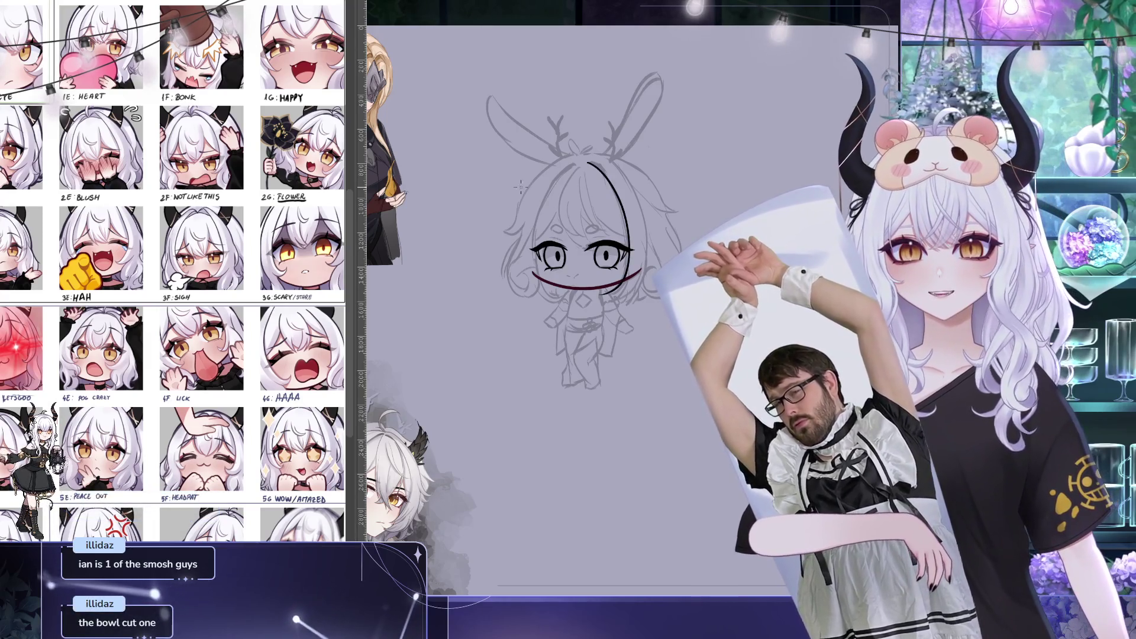
Draw the matching dark curve down the face's left side, closing the head oval
left_click_drag(588, 137, 568, 130)
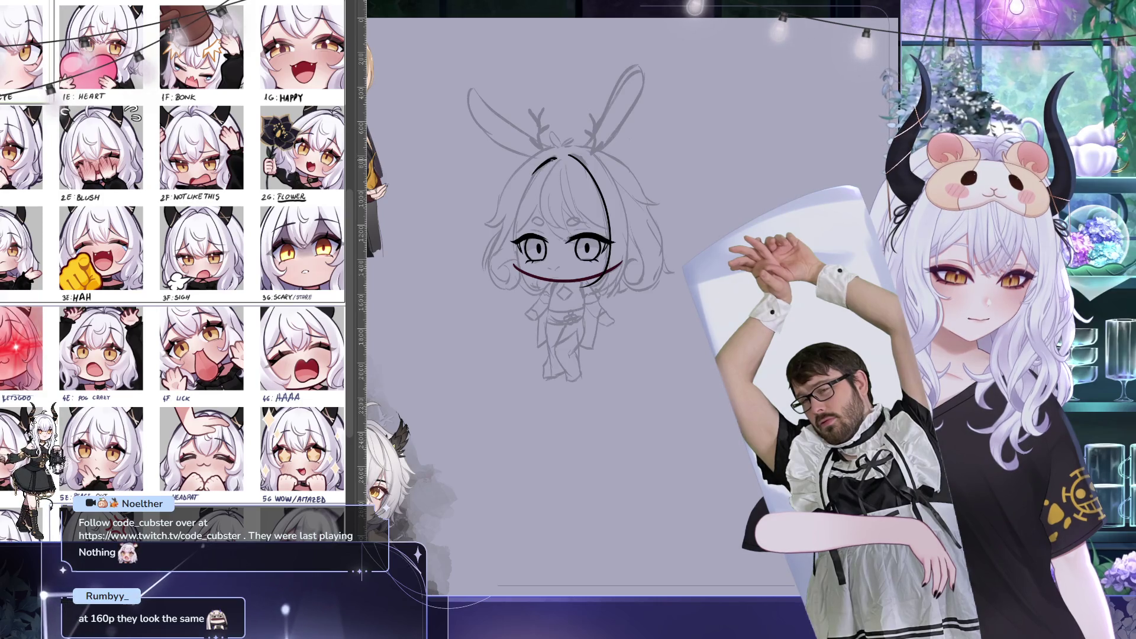
left_click_drag(554, 158, 515, 266)
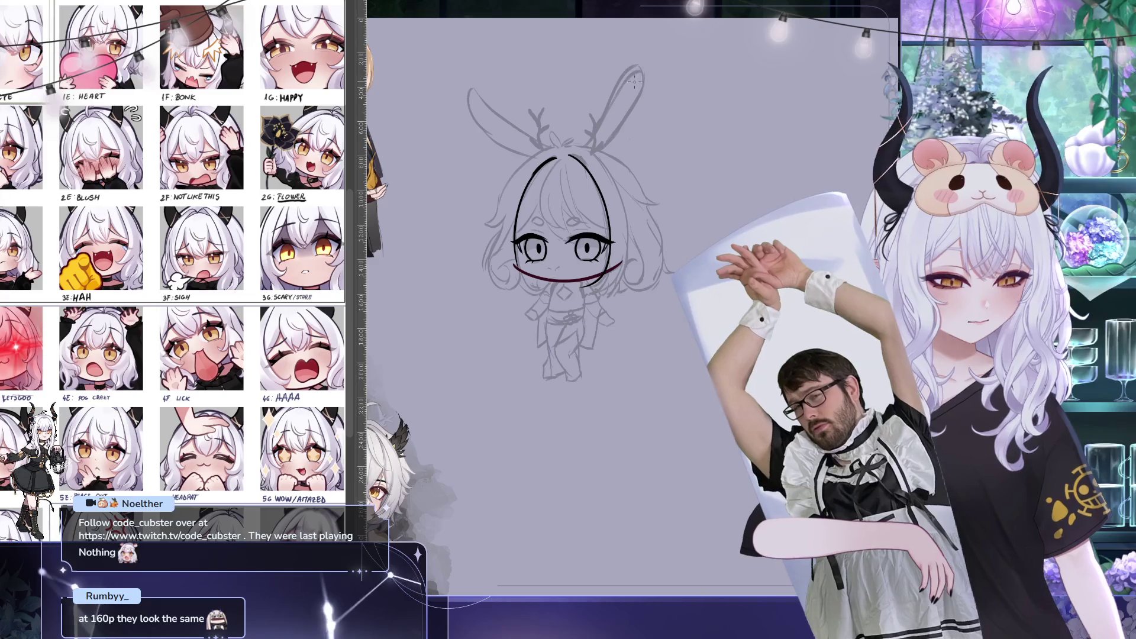
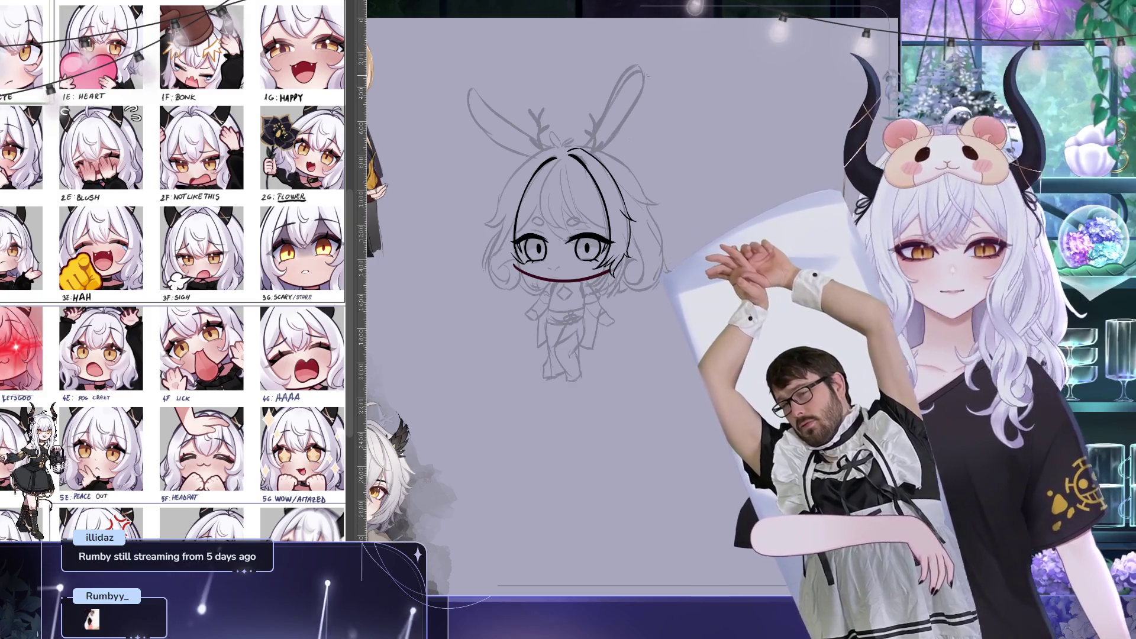
Pan the canvas up-left to frame the chibi's bangs for further inking
mouse_move(627, 71)
left_mouse_down()
mouse_move(663, 107)
mouse_move(650, 80)
left_mouse_up()
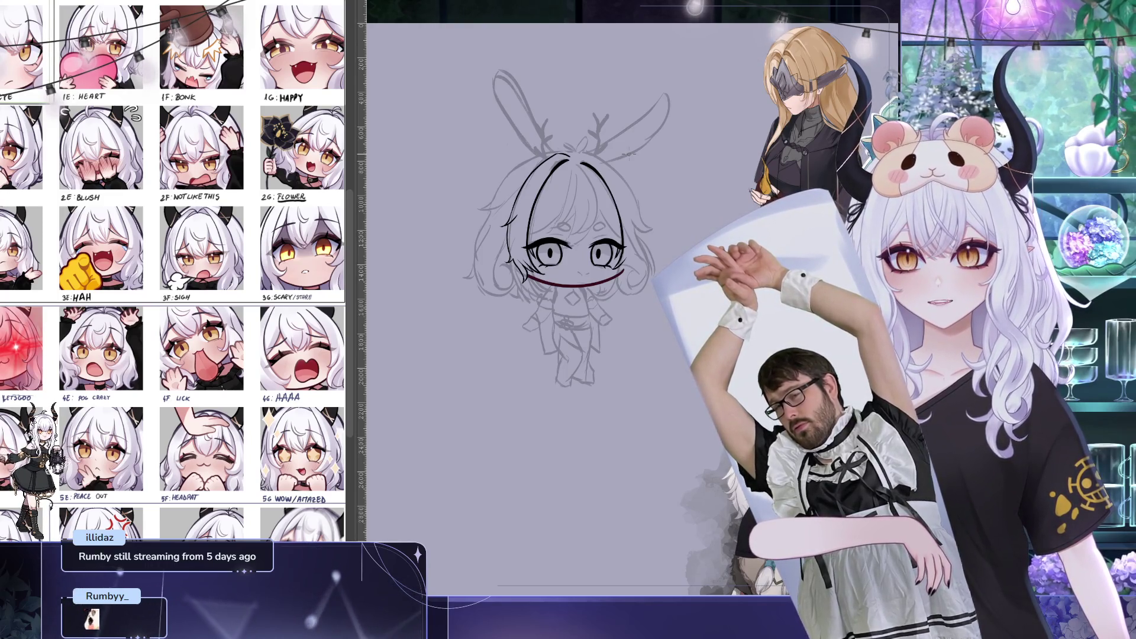
left_click_drag(624, 230, 618, 221)
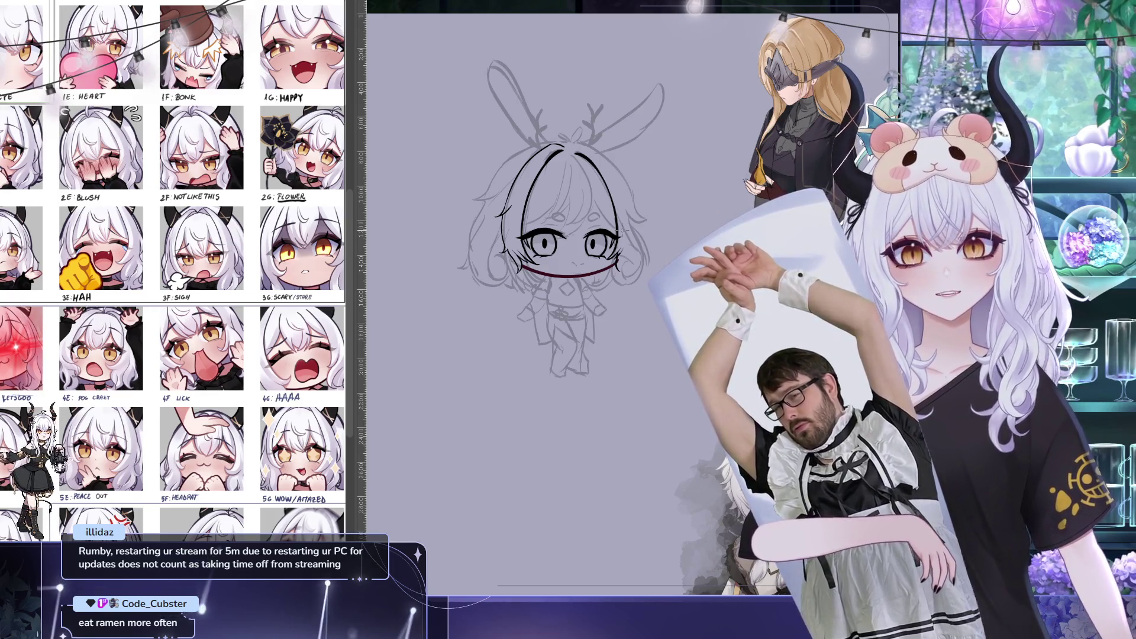
left_click_drag(716, 176, 614, 125)
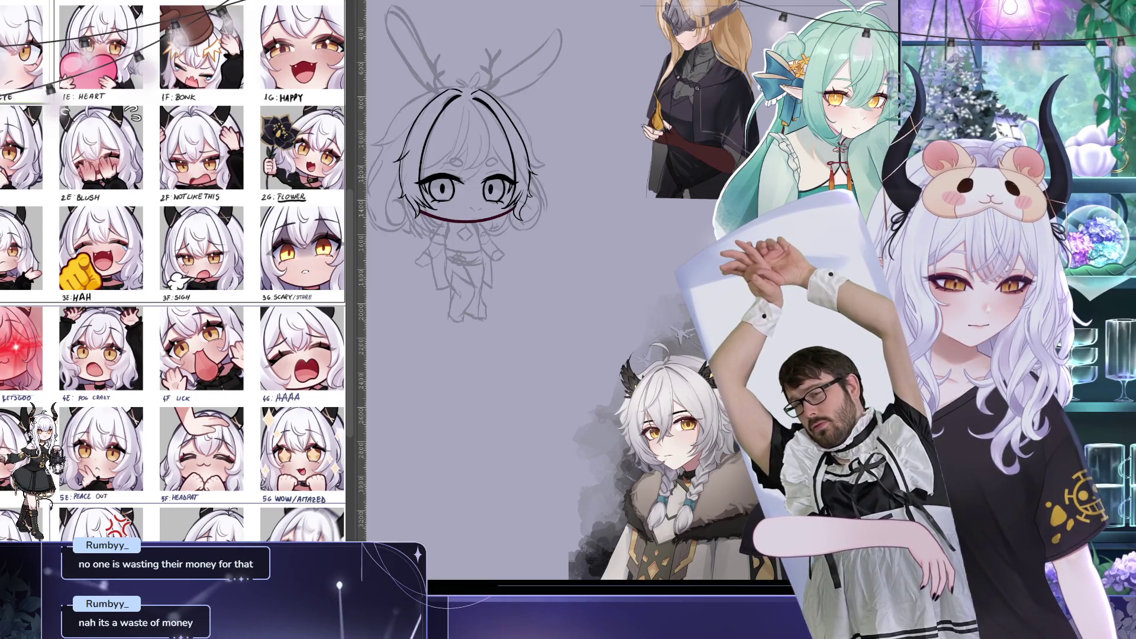
Shift the view right and down, then recenter it on the chibi's bangs
left_click_drag(643, 252, 702, 268)
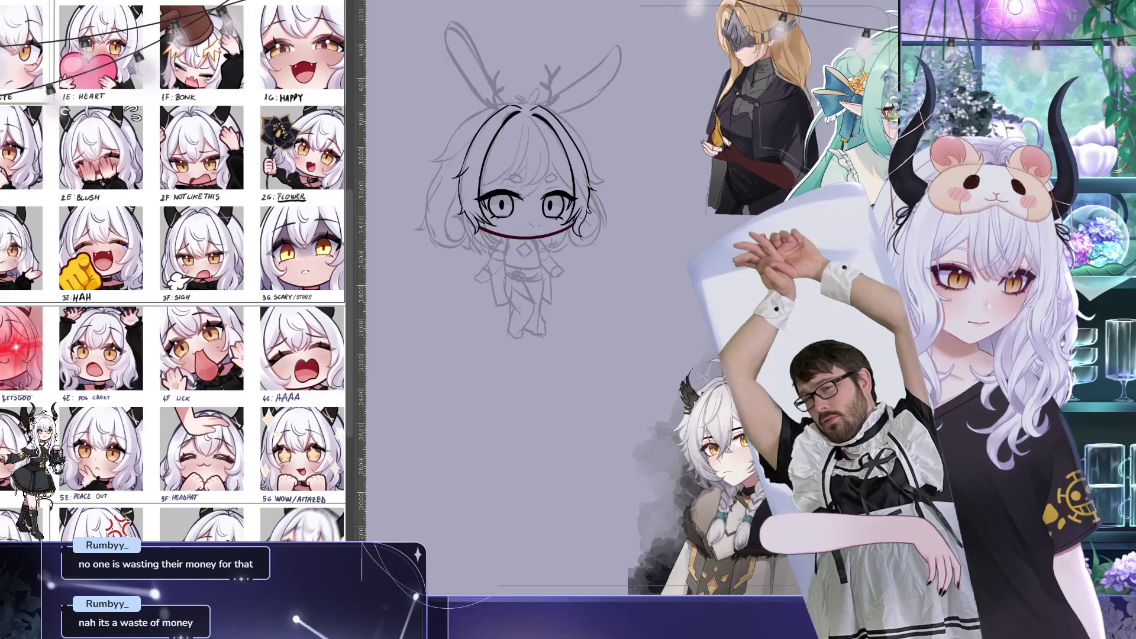
left_click_drag(557, 115, 544, 97)
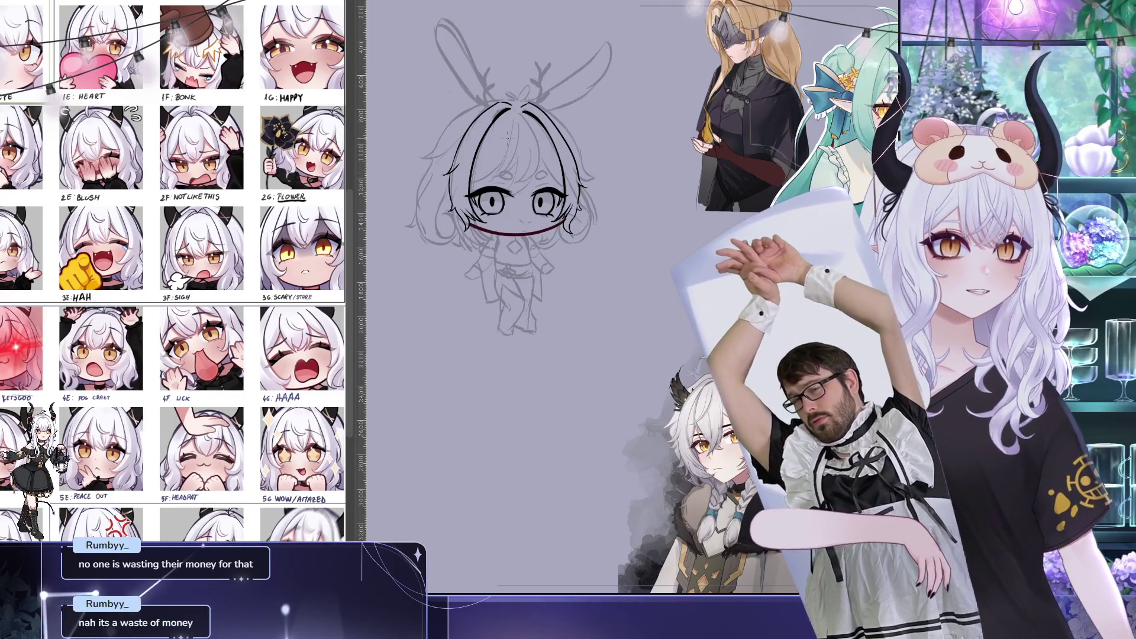
mouse_move(590, 41)
left_mouse_down()
mouse_move(571, 45)
mouse_move(887, 76)
mouse_move(654, 88)
mouse_move(629, 71)
left_mouse_up()
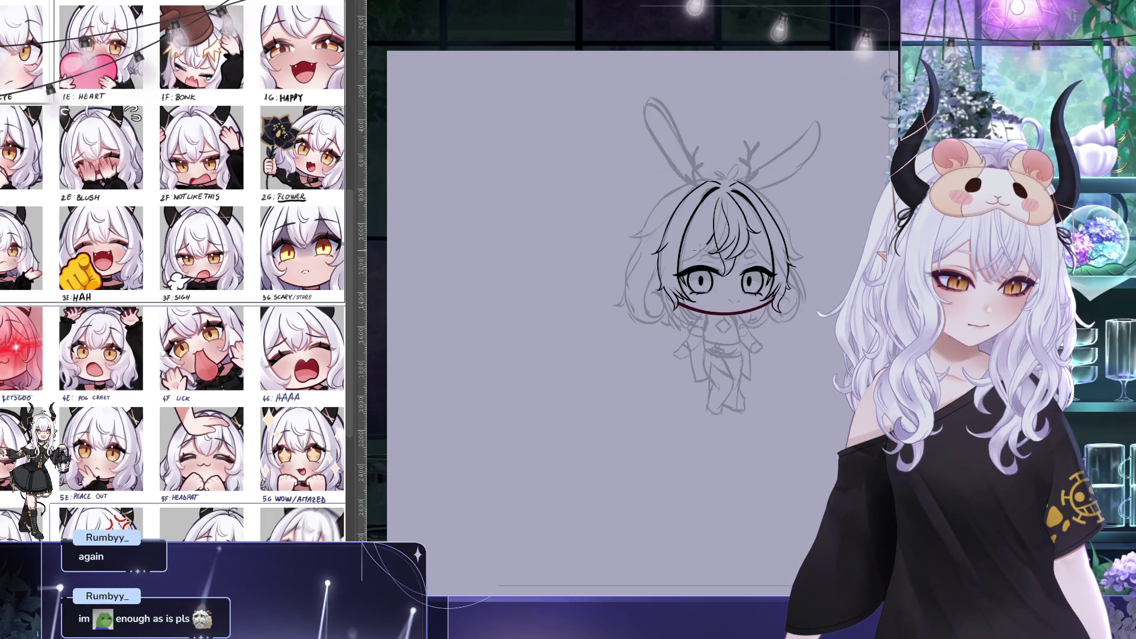
Pan the canvas to reveal the reference images beside the chibi sketch
left_click_drag(753, 221, 545, 147)
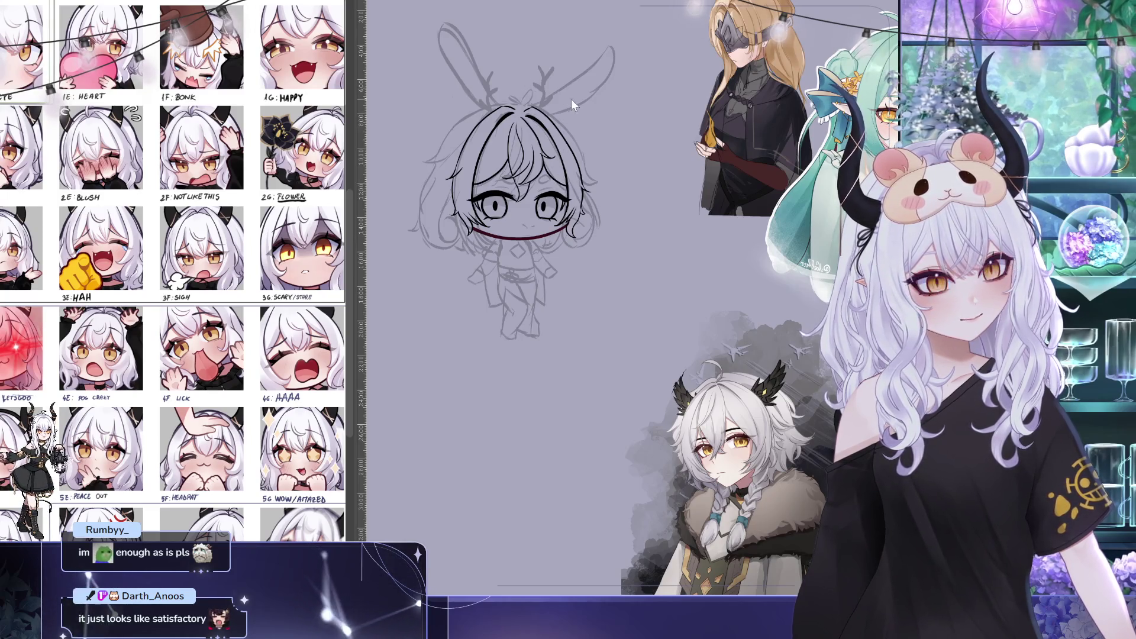
mouse_move(616, 165)
left_mouse_down()
mouse_move(649, 221)
mouse_move(733, 287)
mouse_move(714, 354)
left_mouse_up()
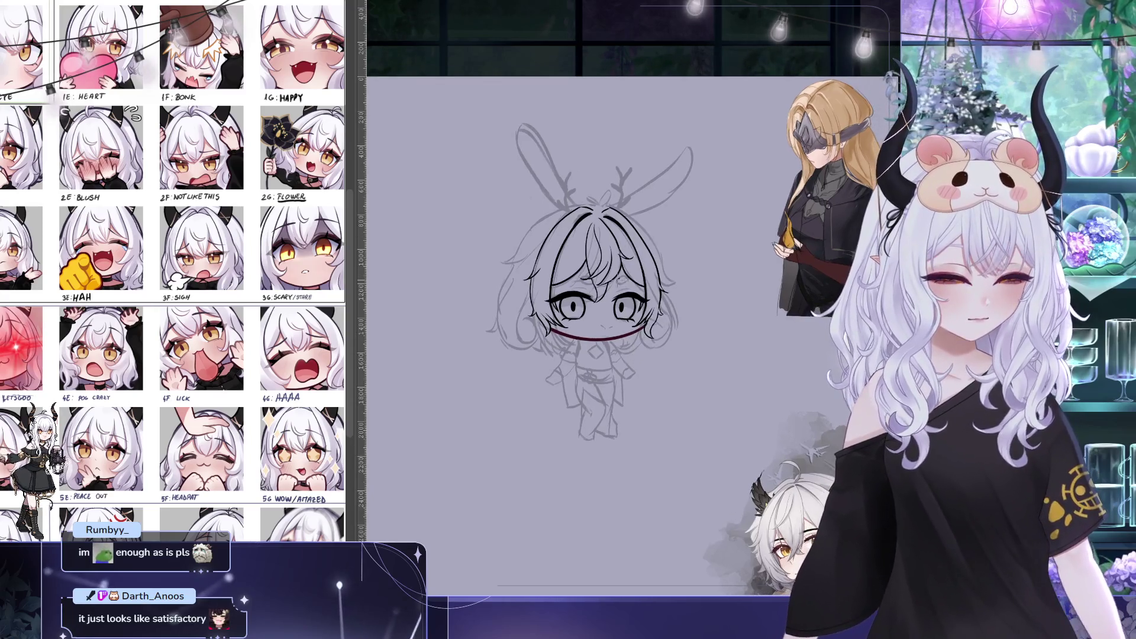
left_click_drag(668, 252, 577, 193)
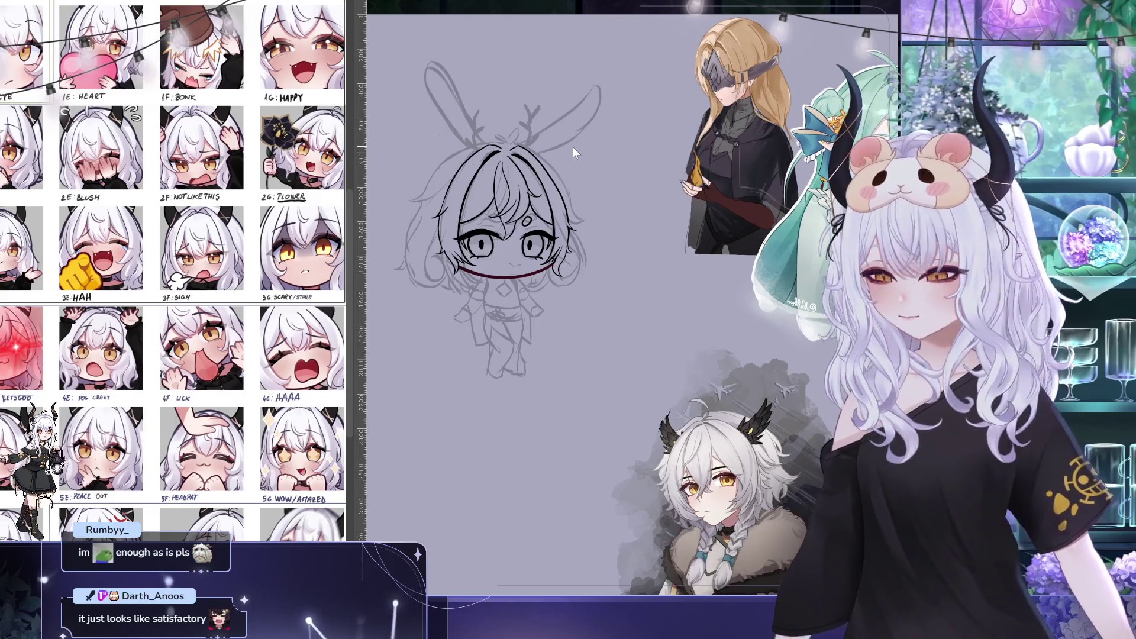
Cancel a transform on the face line art and start transforming the forehead mark instead
key("ctrl+t")
key("Return")
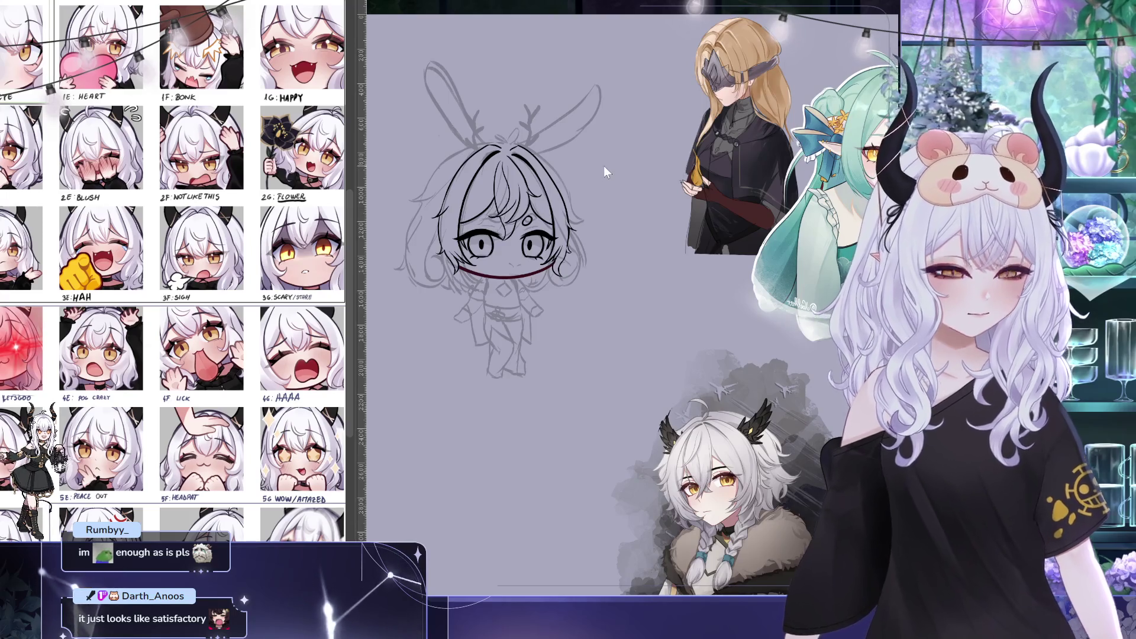
key("ctrl+t")
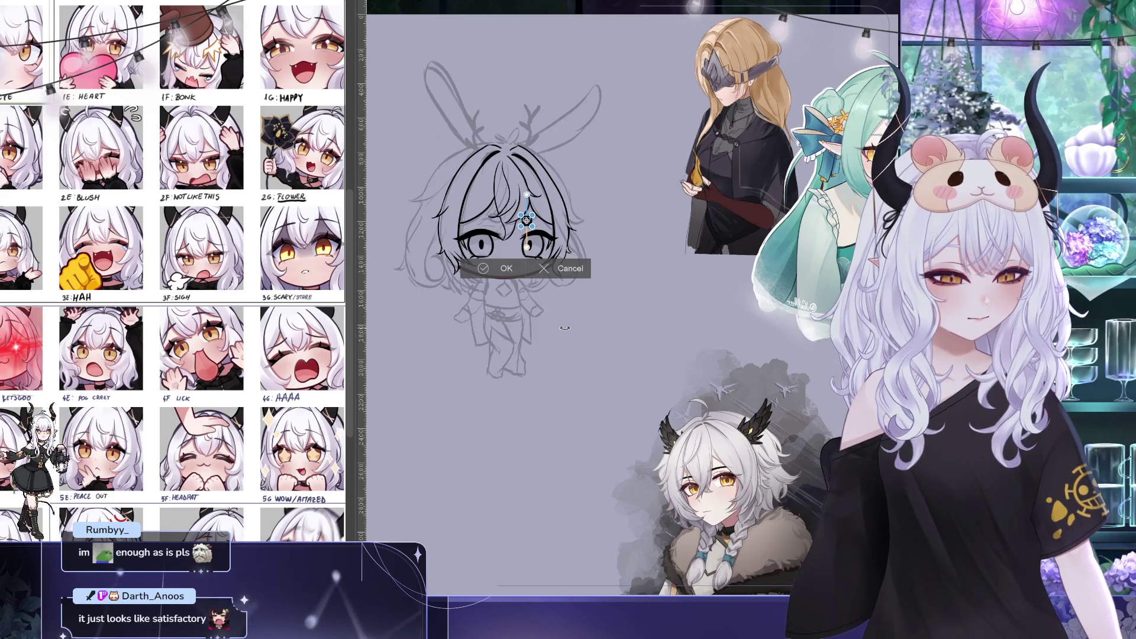
Nudge the forehead mark one step left and commit its new position
key("Left")
key("Left")
key("Left")
key("Left")
key("Left")
key("Left")
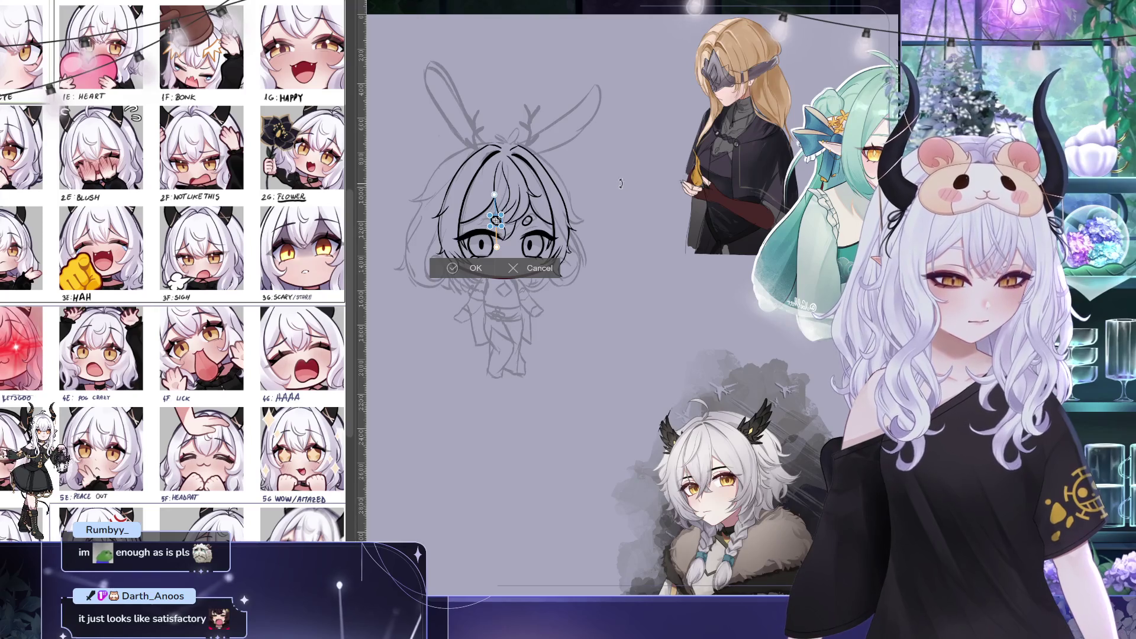
key("Return")
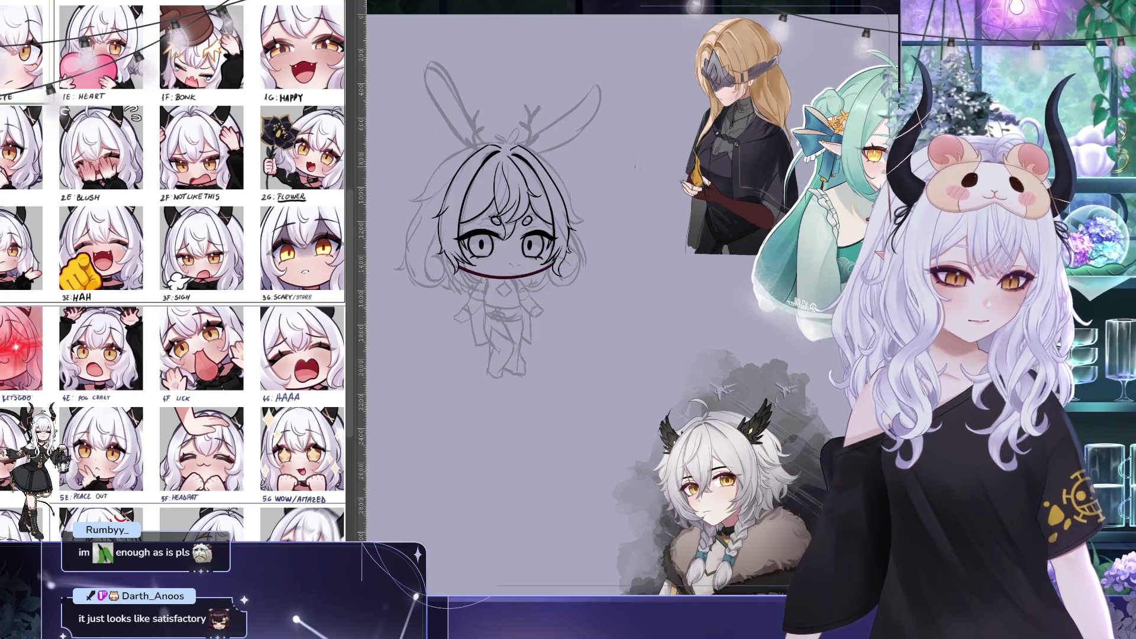
left_click_drag(689, 190, 702, 236)
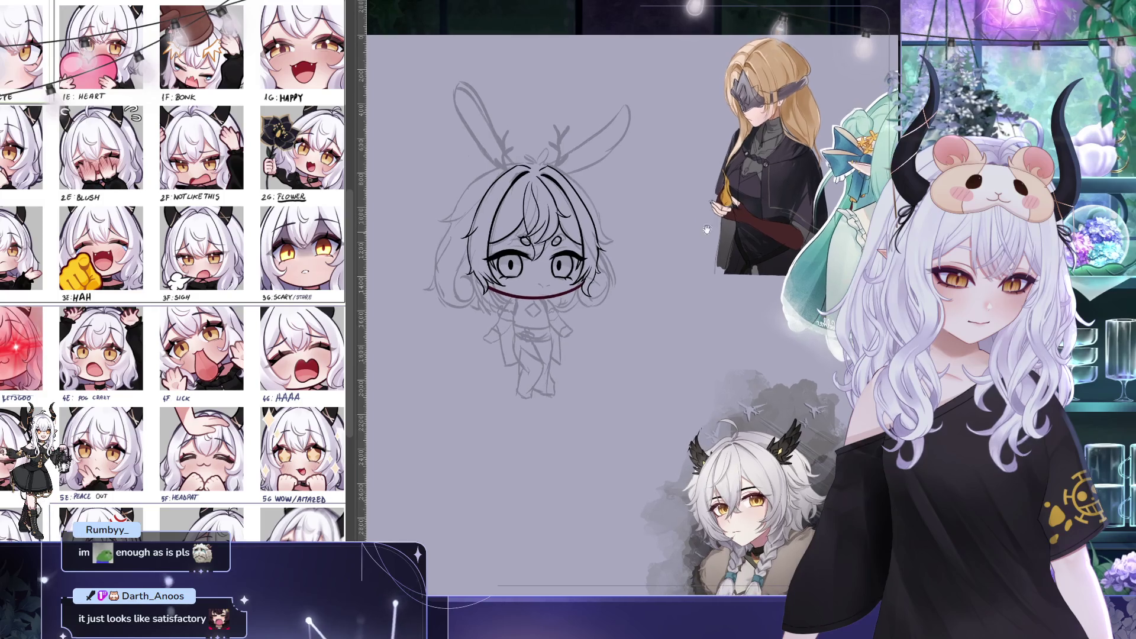
scroll(713, 205, "down", 3)
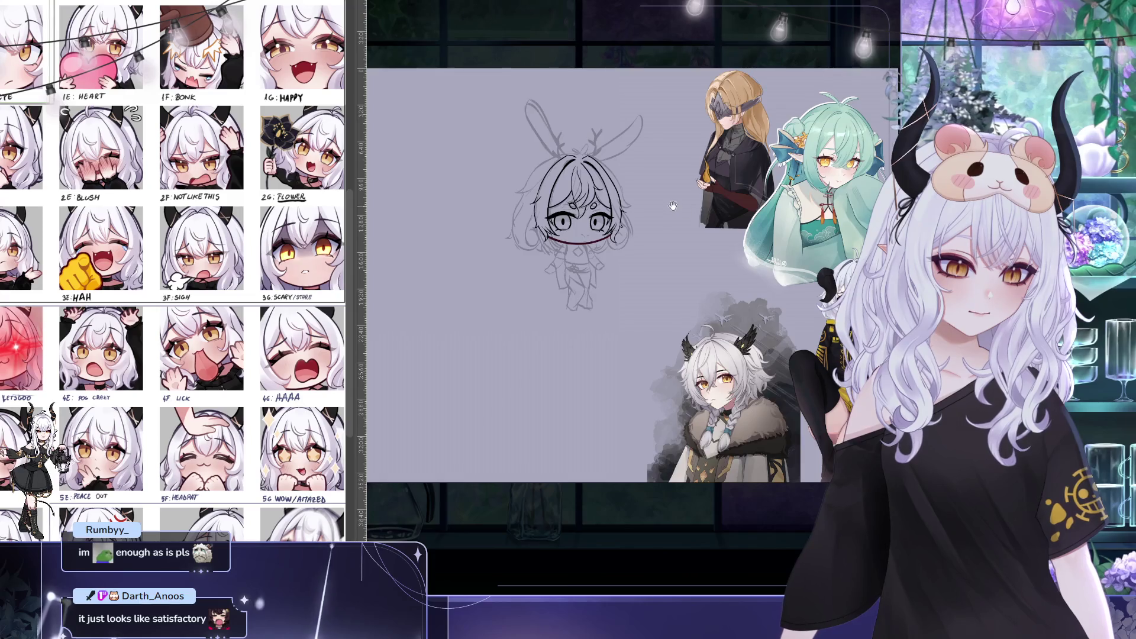
scroll(713, 205, "up", 1)
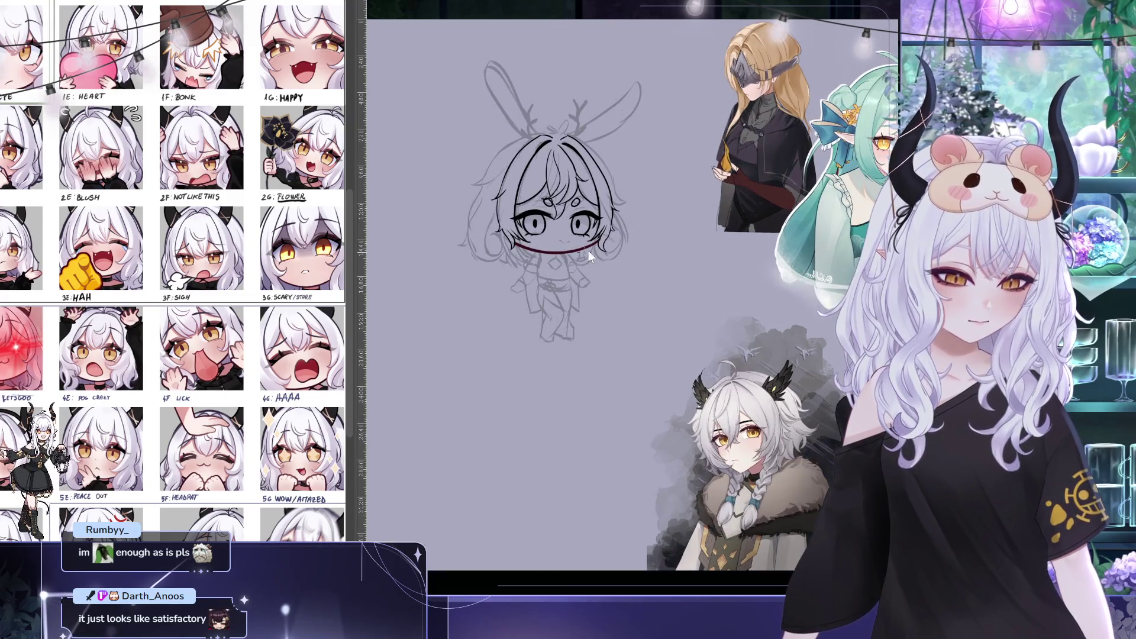
Pan and zoom around the chibi's head to review the inked face
mouse_move(619, 241)
left_mouse_down()
mouse_move(610, 284)
mouse_move(566, 263)
left_mouse_up()
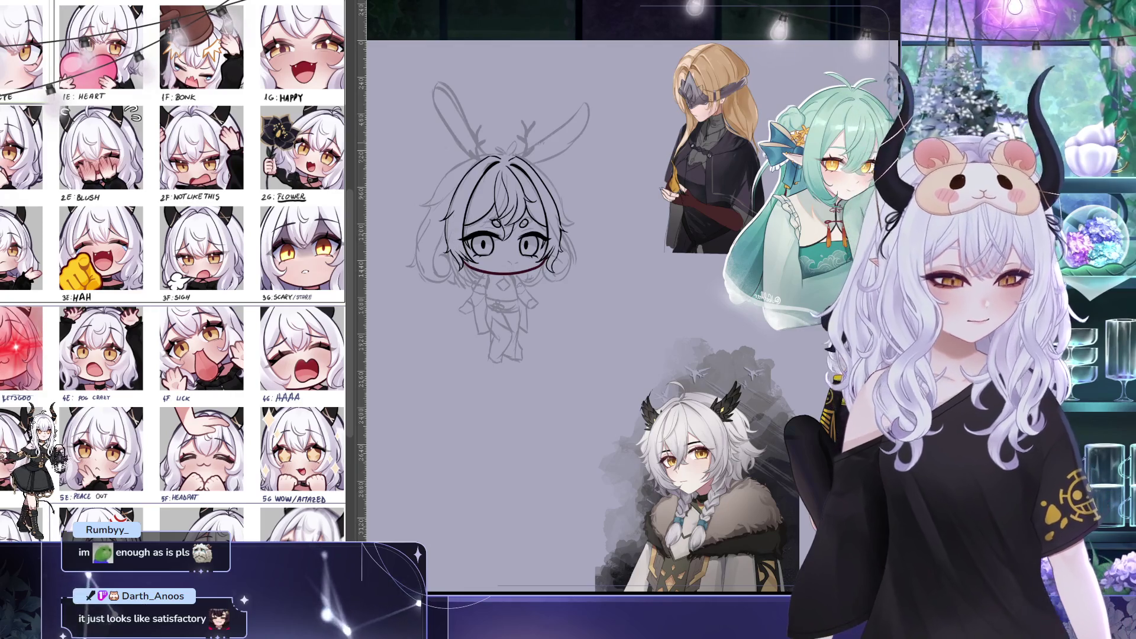
left_click_drag(645, 254, 655, 255)
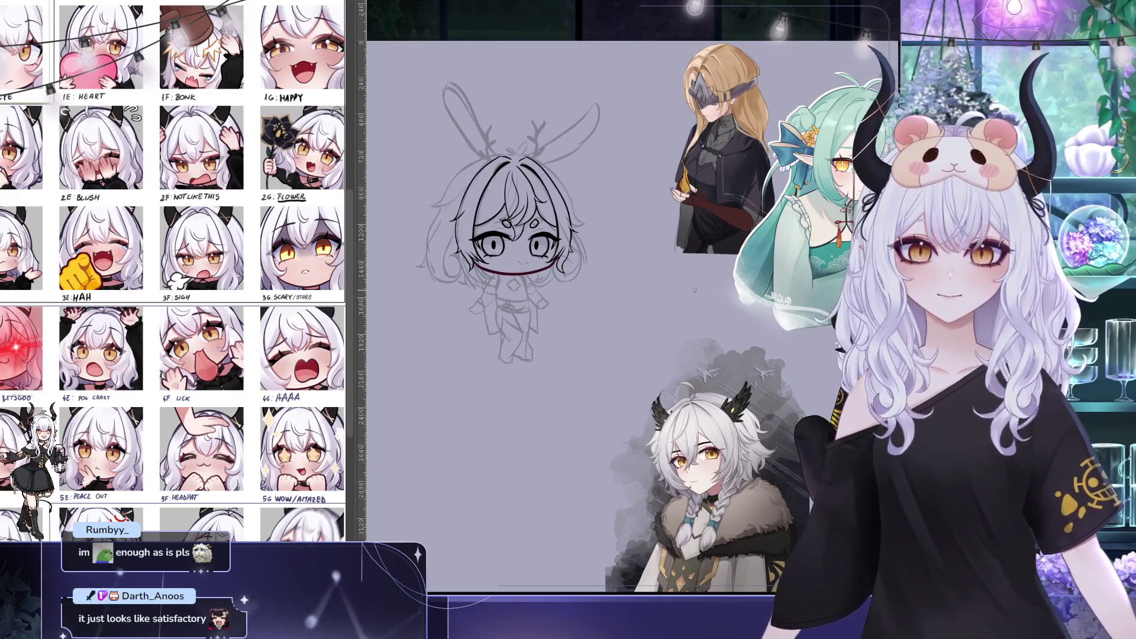
scroll(463, 448, "down", 1)
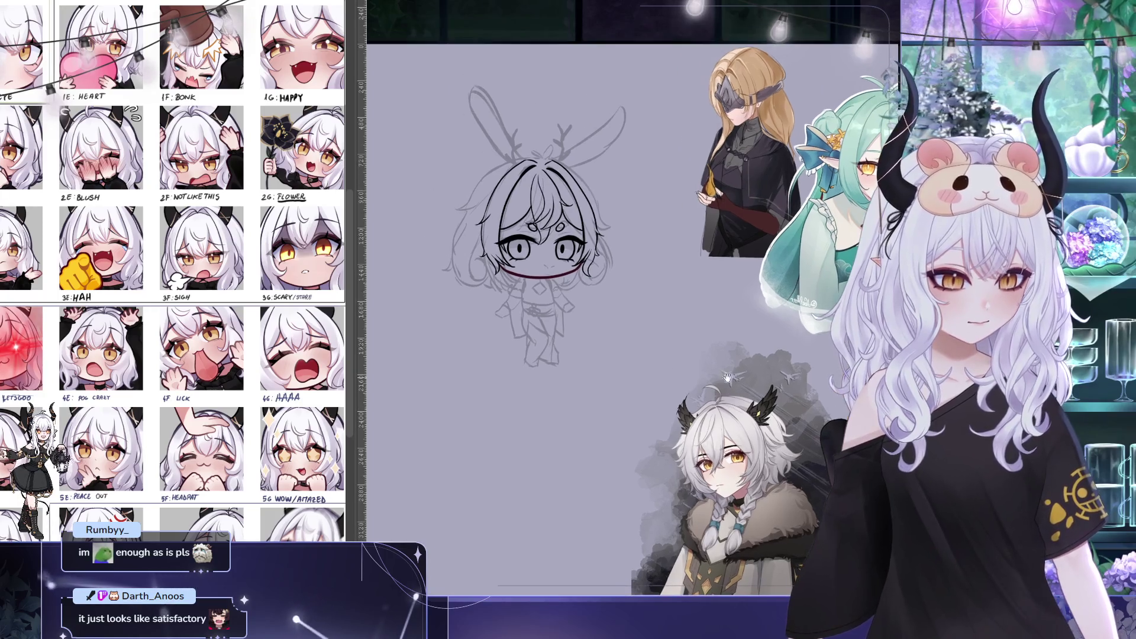
left_click_drag(527, 398, 552, 420)
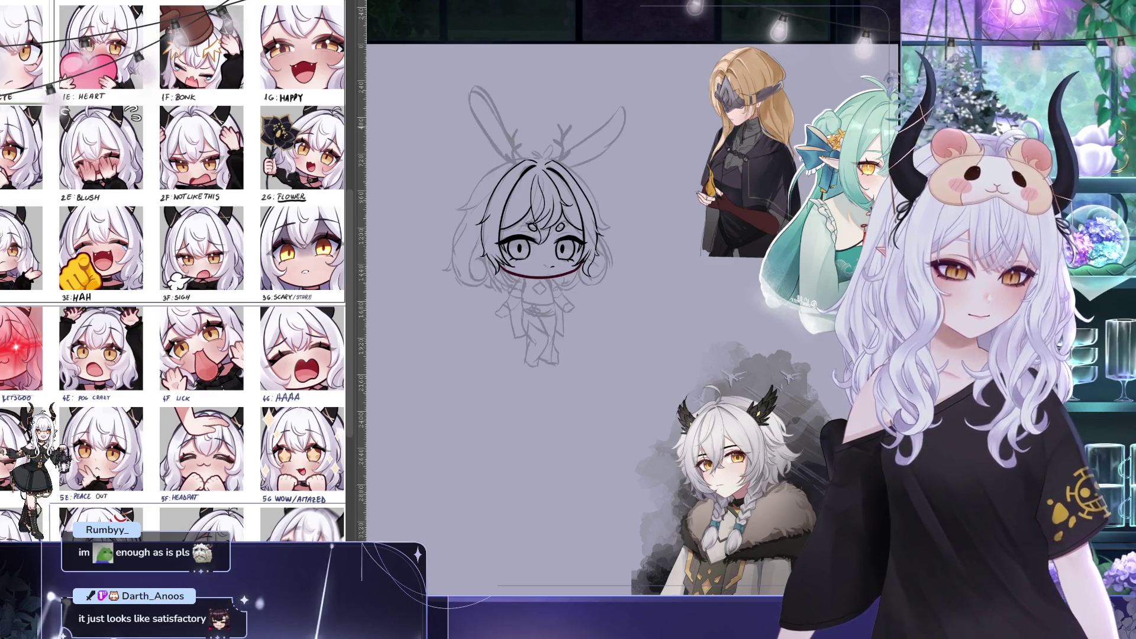
scroll(591, 209, "up", 2)
left_click_drag(591, 208, 576, 198)
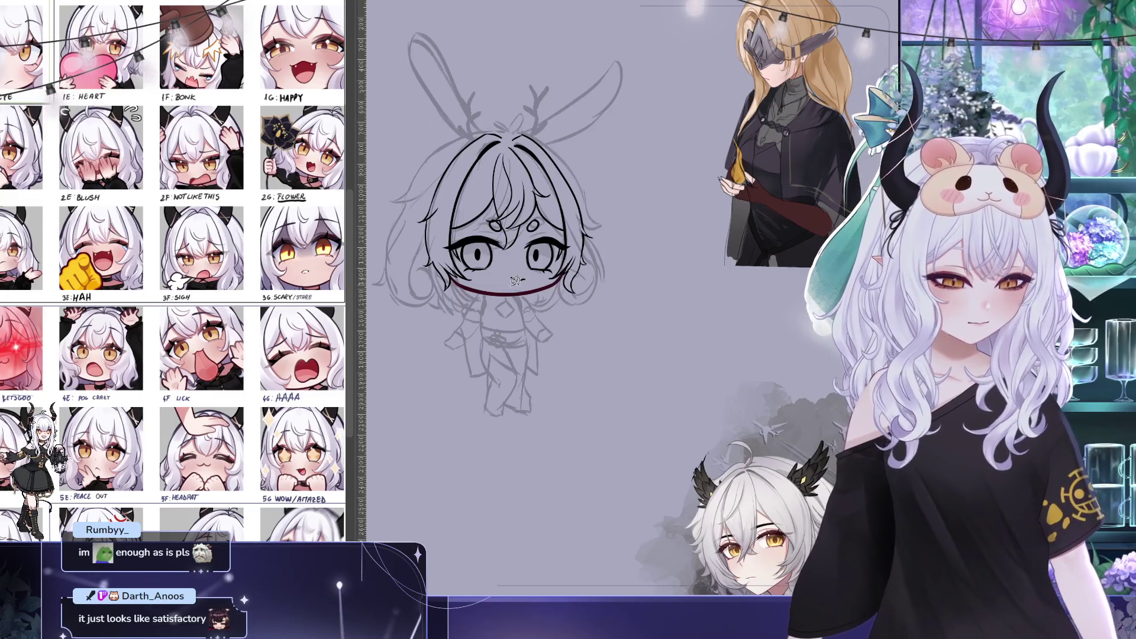
Tilt the drawn nose slightly with a transform and clear the selection
key("ctrl+t")
mouse_move(568, 256)
left_mouse_down()
mouse_move(549, 264)
mouse_move(580, 256)
left_mouse_up()
key("Return")
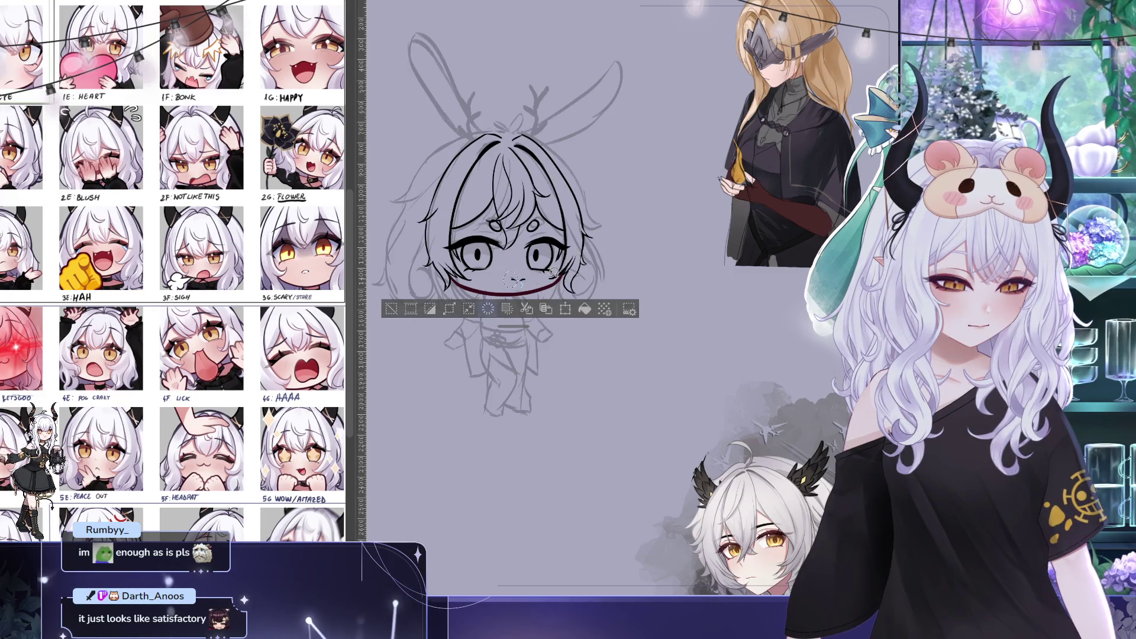
key("ctrl+d")
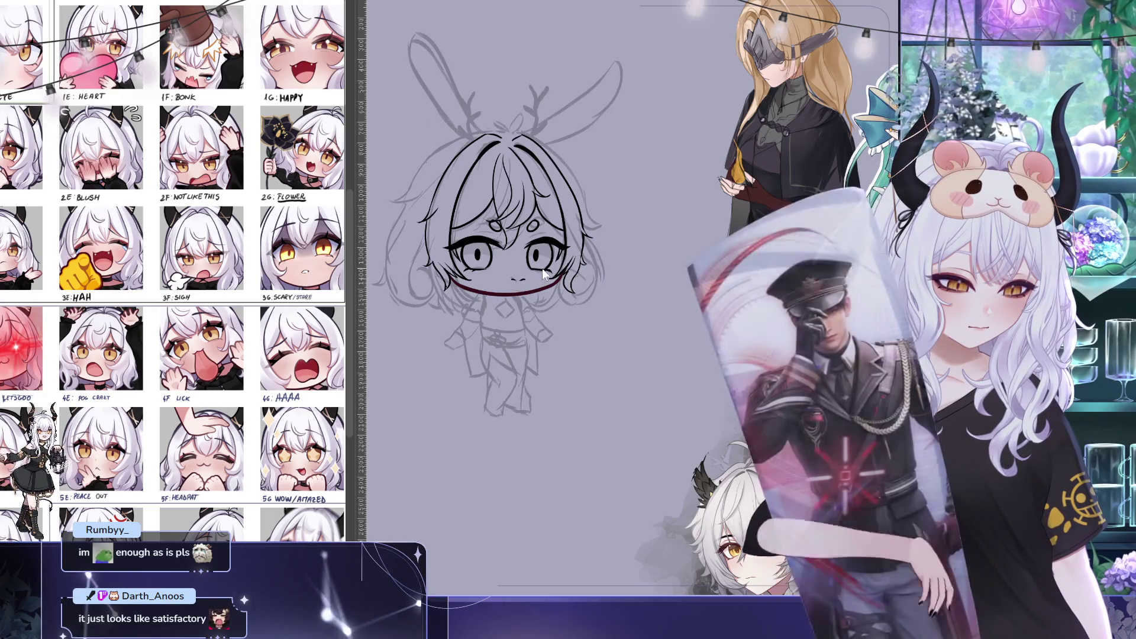
Select the mouth area and reshape it with two successive transforms
left_click_drag(515, 276, 510, 280)
key("ctrl+t")
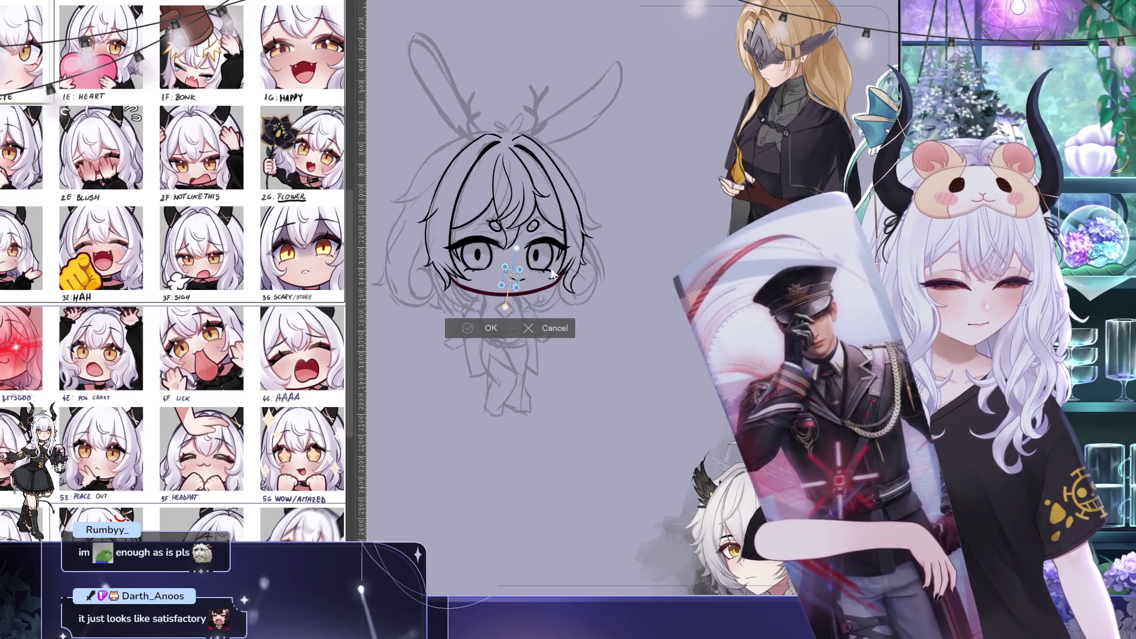
key("Return")
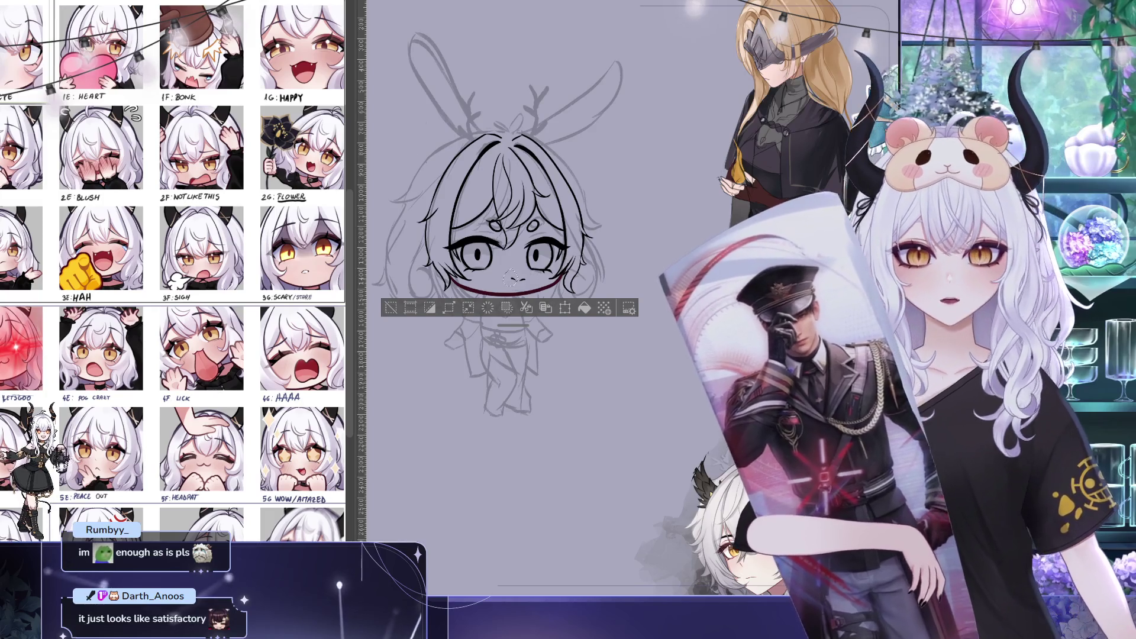
key("ctrl+d")
left_click_drag(515, 271, 532, 288)
key("ctrl+t")
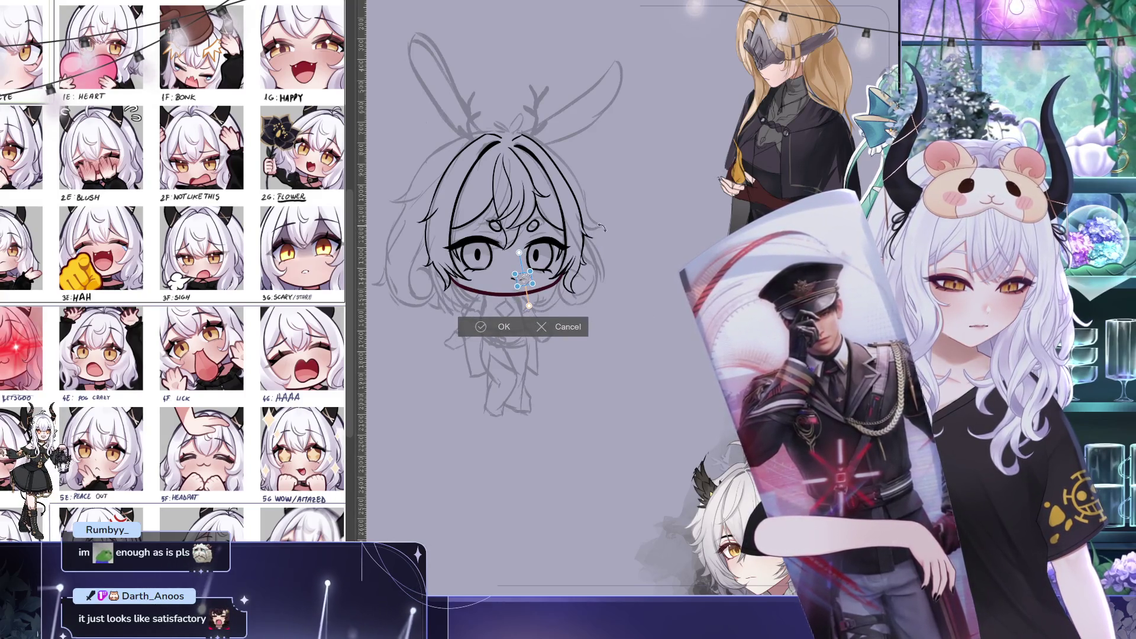
key("Return")
key("ctrl+d")
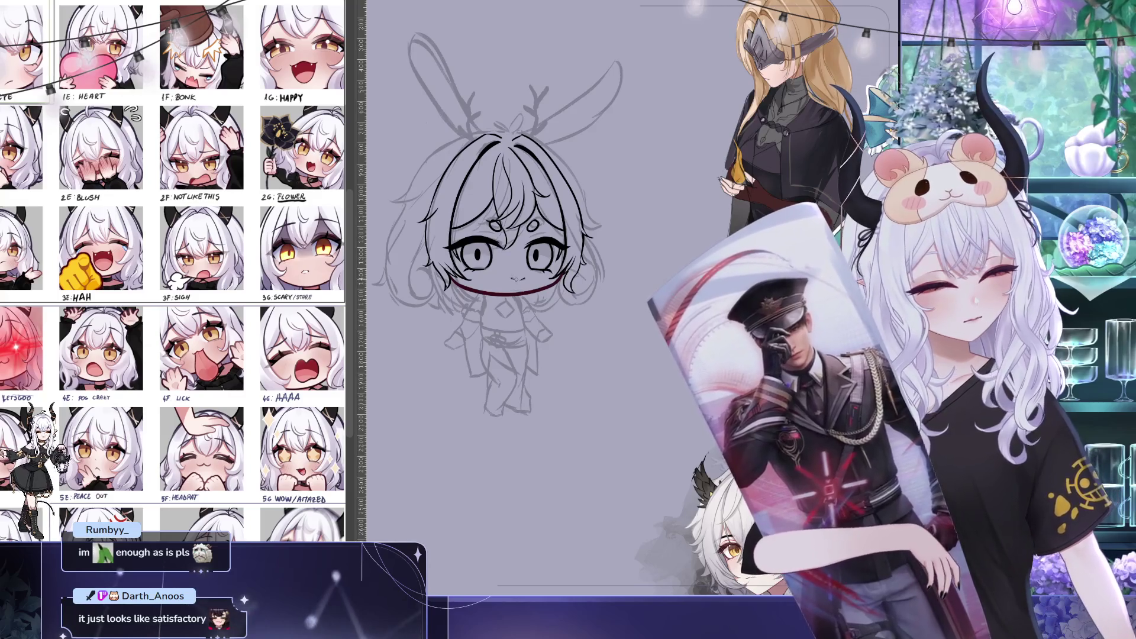
Ink a tiny nose mark just under the chibi's eyes
left_click_drag(513, 278, 519, 278)
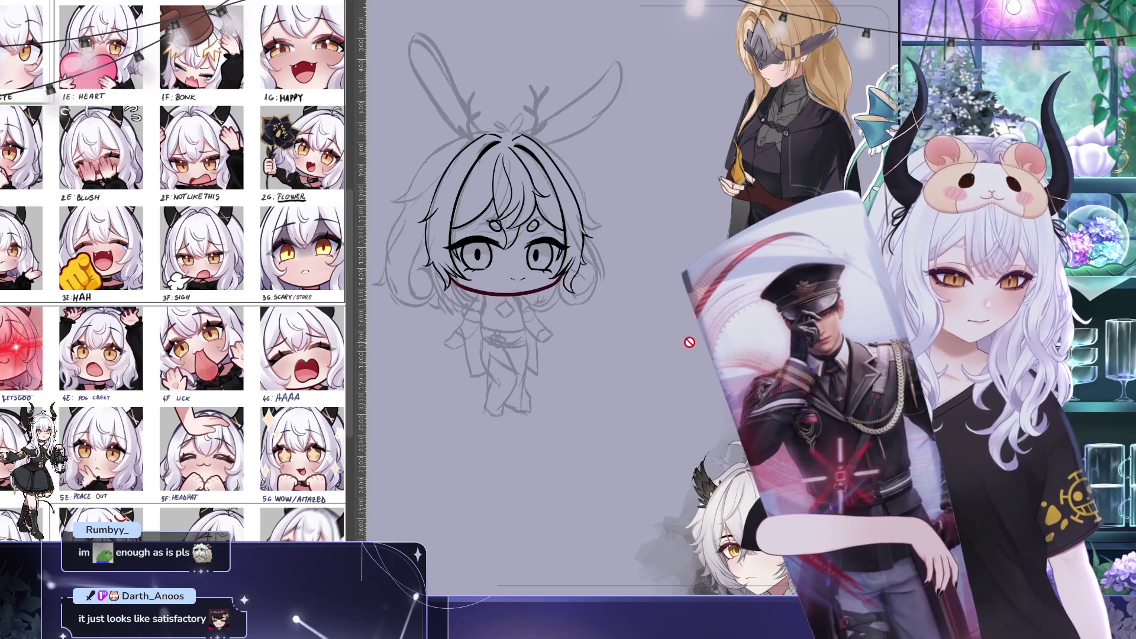
left_click_drag(656, 256, 688, 262)
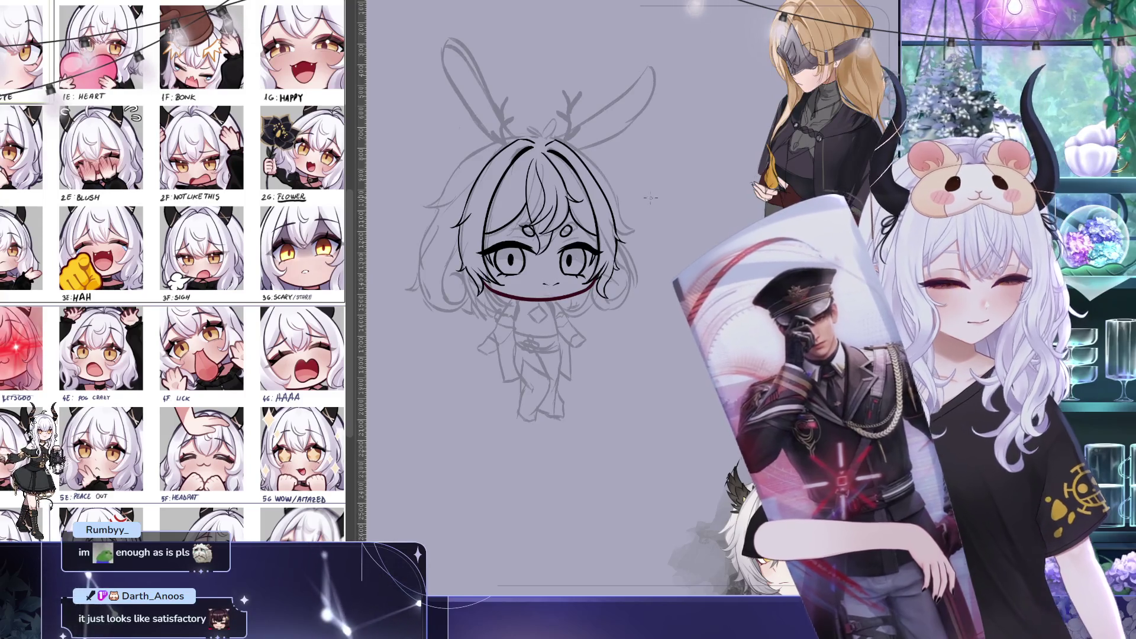
mouse_move(639, 181)
left_mouse_down()
mouse_move(679, 182)
mouse_move(679, 144)
left_mouse_up()
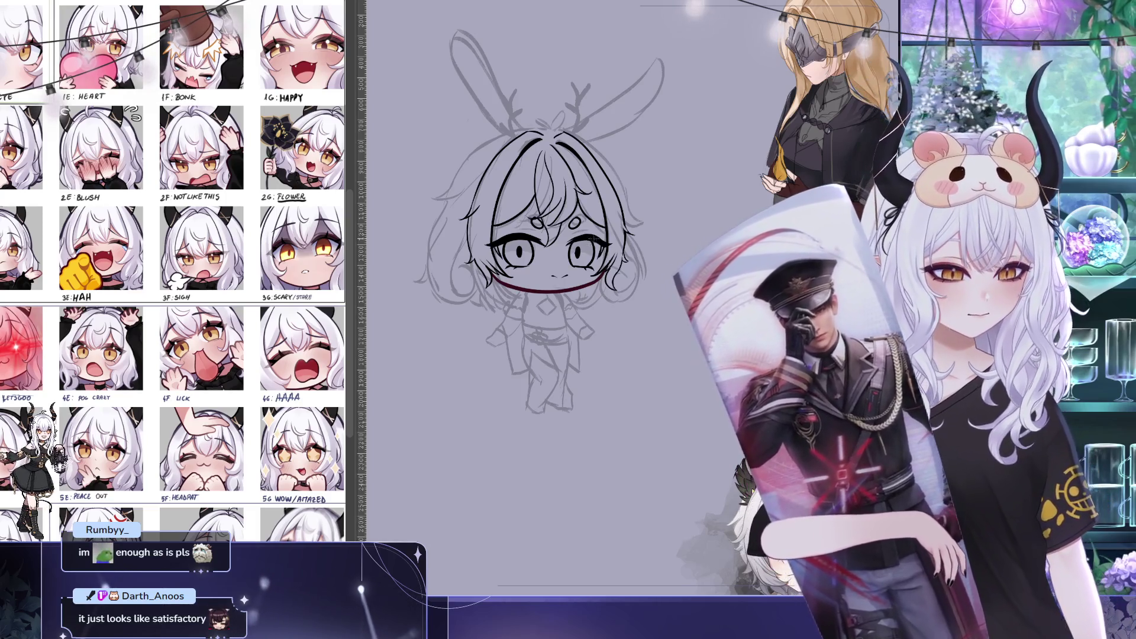
left_click_drag(521, 120, 456, 114)
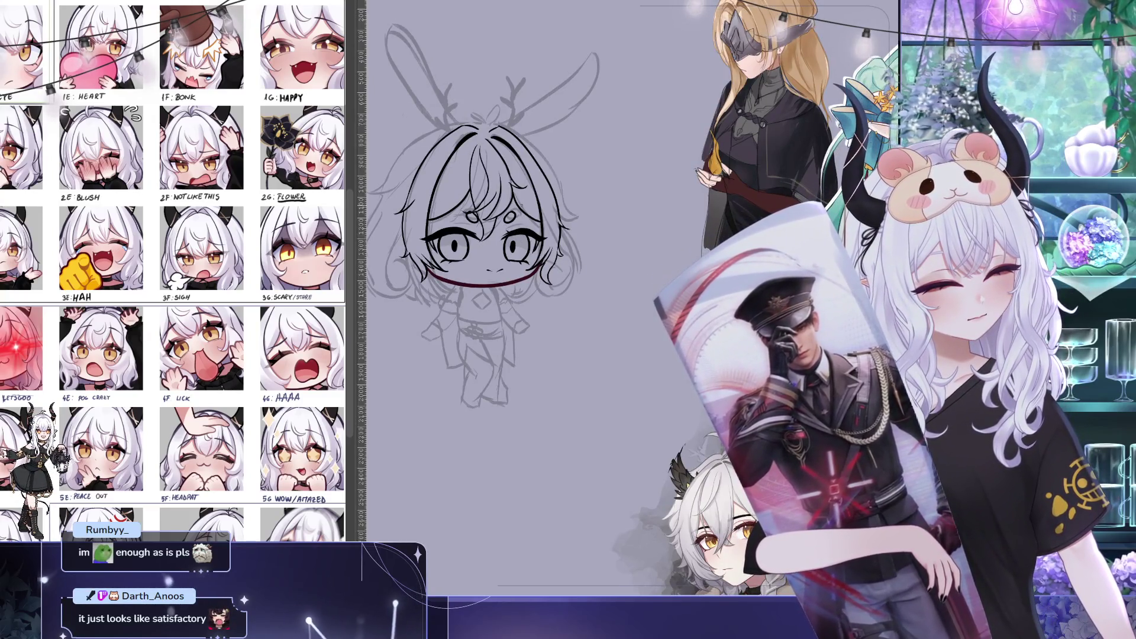
left_click_drag(528, 220, 534, 223)
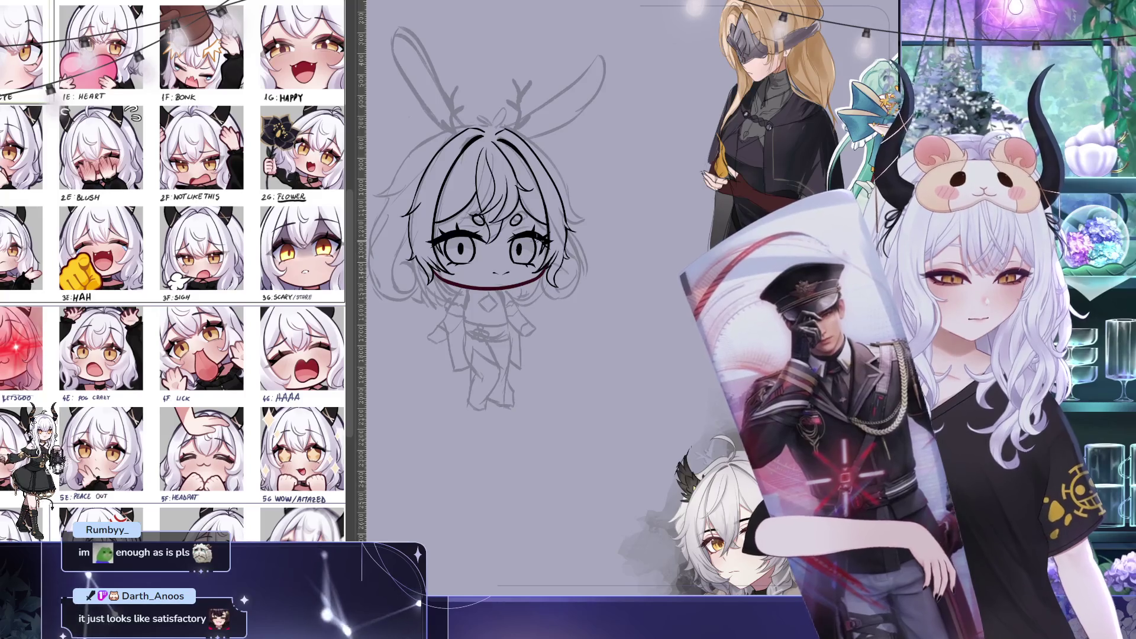
mouse_move(504, 266)
left_mouse_down()
mouse_move(548, 272)
mouse_move(577, 259)
left_mouse_up()
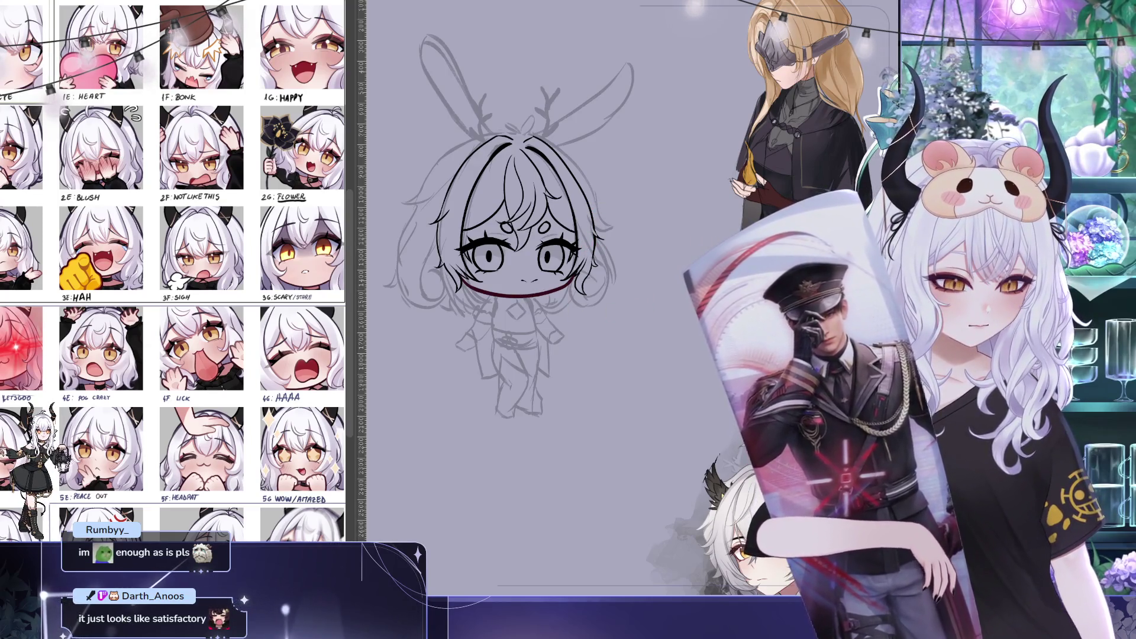
left_click_drag(566, 353, 616, 331)
key("ctrl+0")
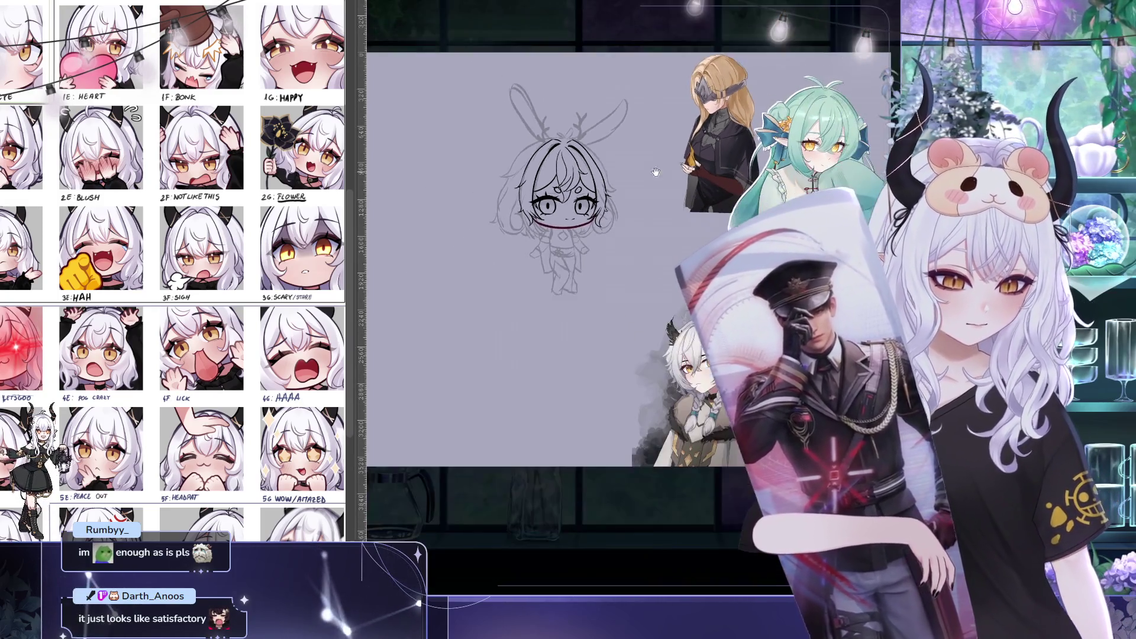
Zoom in on the chibi's head and ink the right hair curl slightly lower
scroll(472, 157, "up", 5)
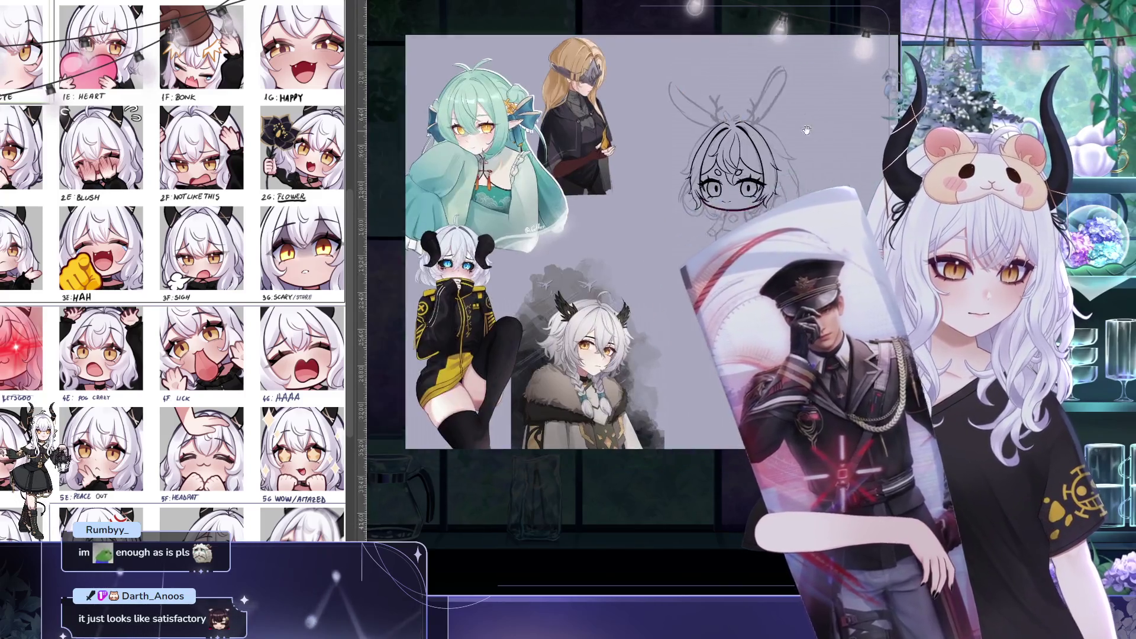
left_click_drag(472, 157, 542, 174)
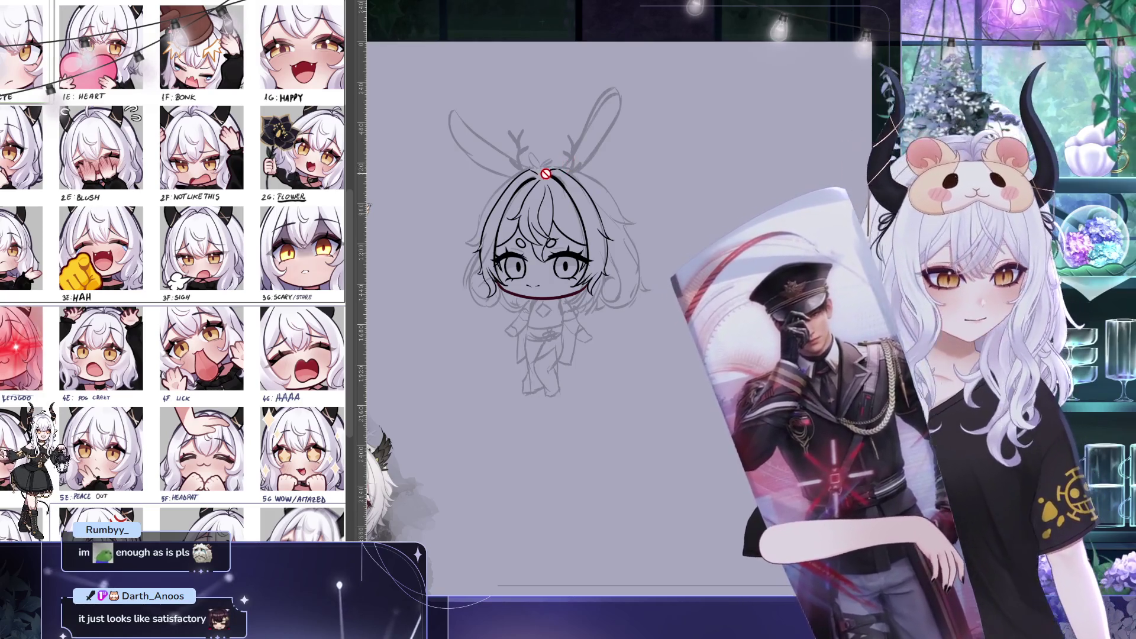
scroll(596, 198, "up", 2)
scroll(578, 121, "up", 1)
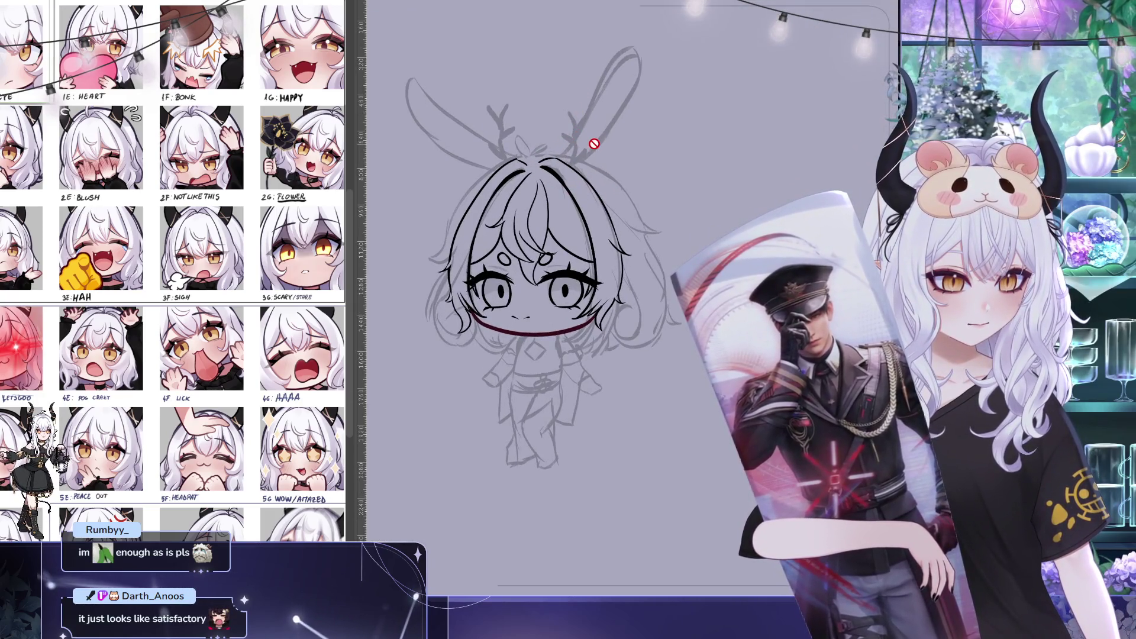
left_click_drag(597, 140, 589, 127)
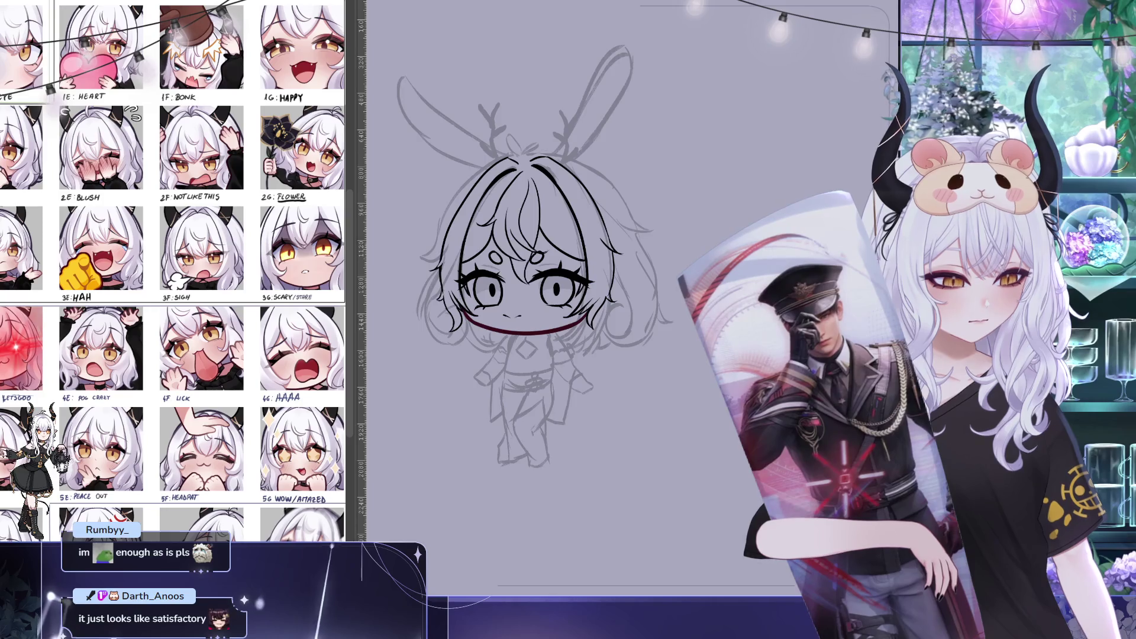
mouse_move(604, 205)
left_mouse_down()
mouse_move(622, 180)
mouse_move(698, 161)
mouse_move(714, 139)
mouse_move(696, 141)
left_mouse_up()
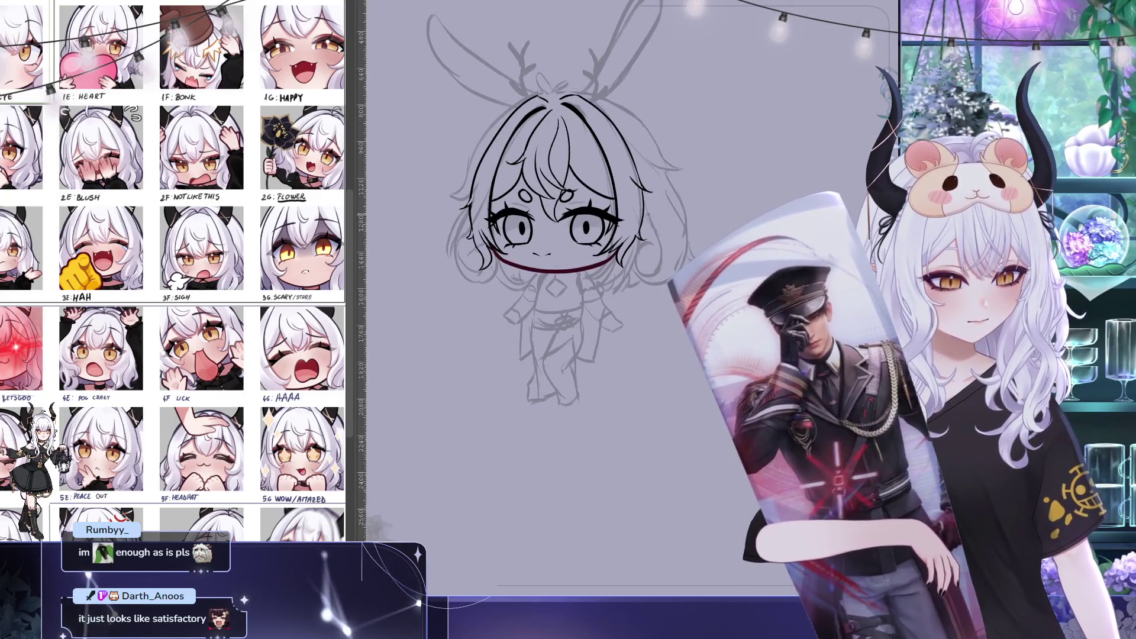
mouse_move(658, 234)
left_mouse_down()
mouse_move(663, 264)
mouse_move(649, 254)
left_mouse_up()
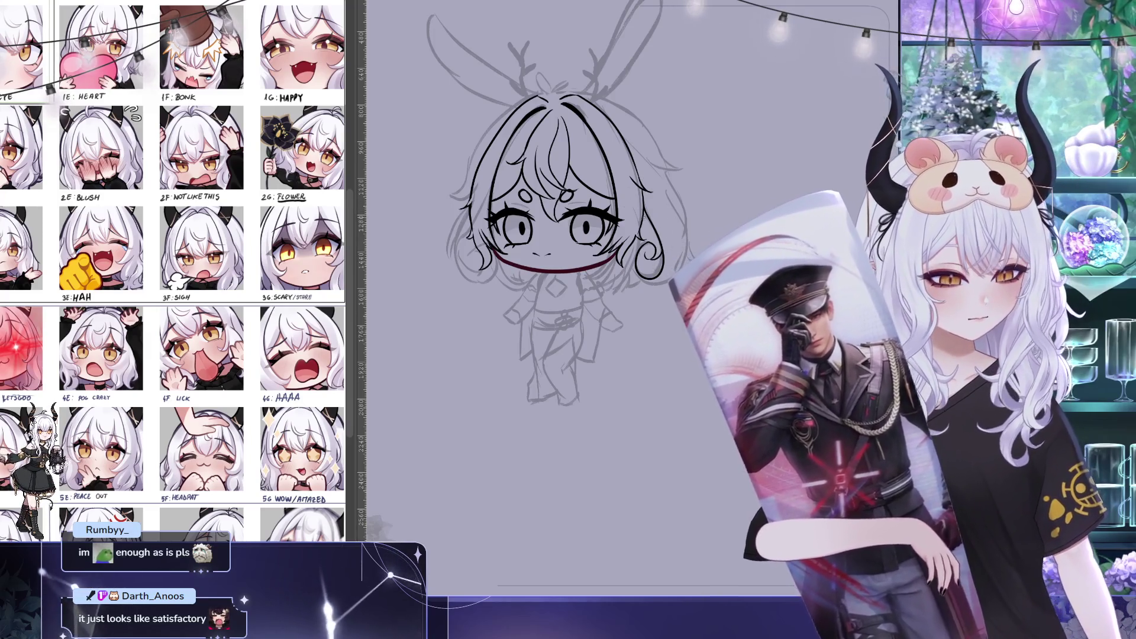
Ink an outline along the right side of the hair, then undo it
left_click_drag(730, 199, 685, 226)
left_click_drag(632, 310, 613, 198)
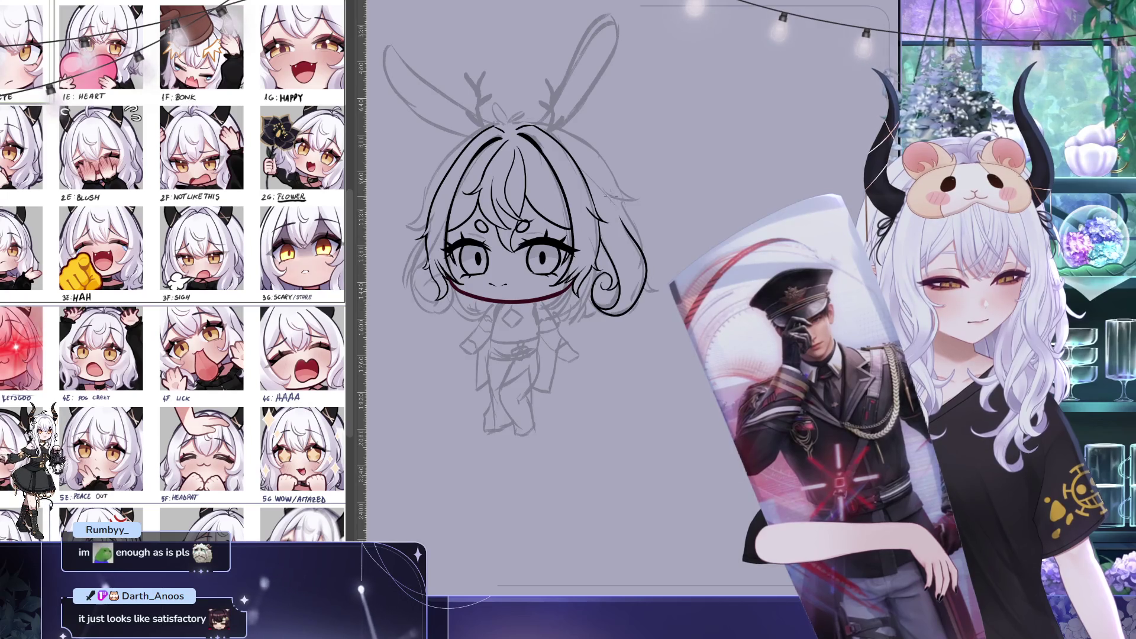
key("ctrl+z")
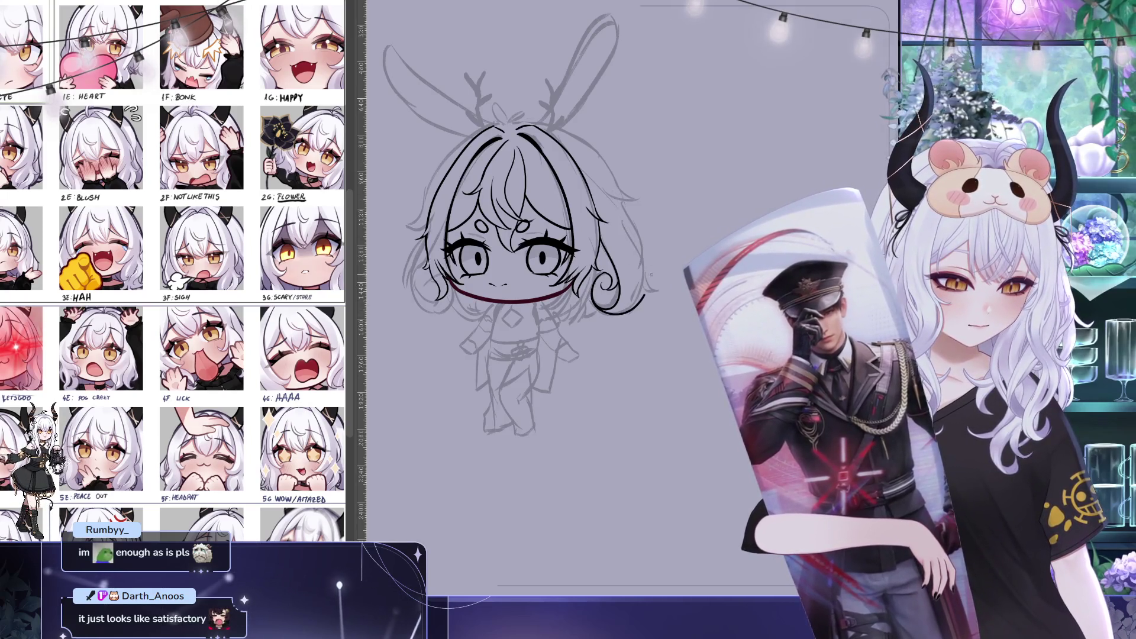
Redraw the lower-right hair curl and ink the outline along the left side of the hair
key("ctrl+z")
left_click_drag(616, 312, 643, 263)
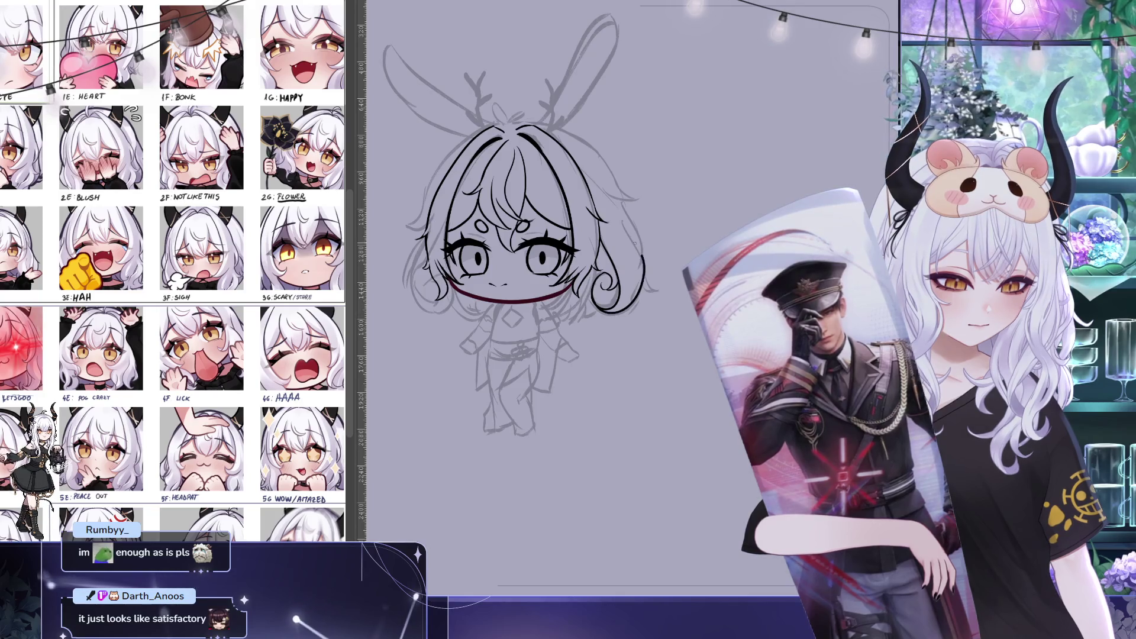
left_click_drag(790, 177, 828, 163)
mouse_move(572, 180)
left_mouse_down()
mouse_move(672, 202)
mouse_move(569, 173)
left_mouse_up()
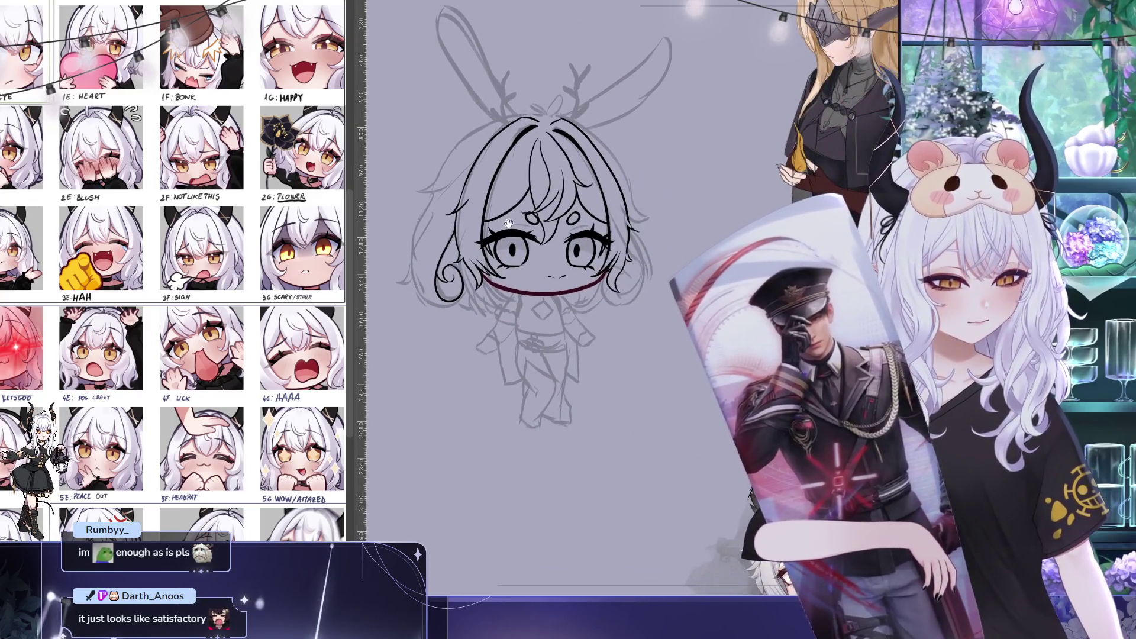
left_click_drag(431, 215, 443, 311)
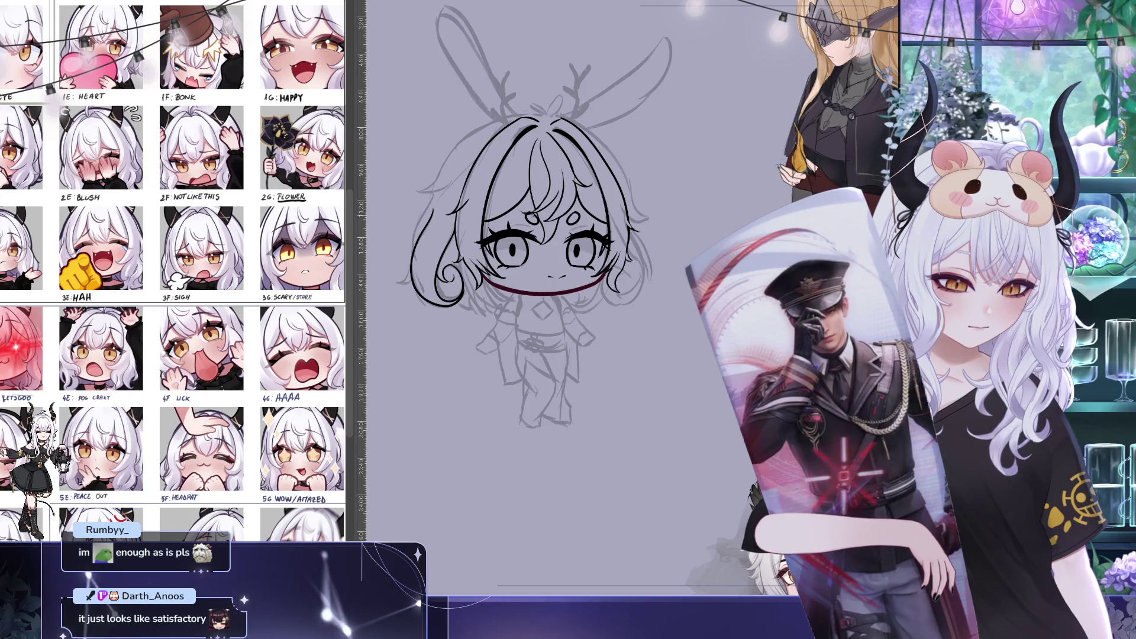
Replace a misplaced stroke with a fresh upper-left hair outline
left_click_drag(545, 269, 525, 297)
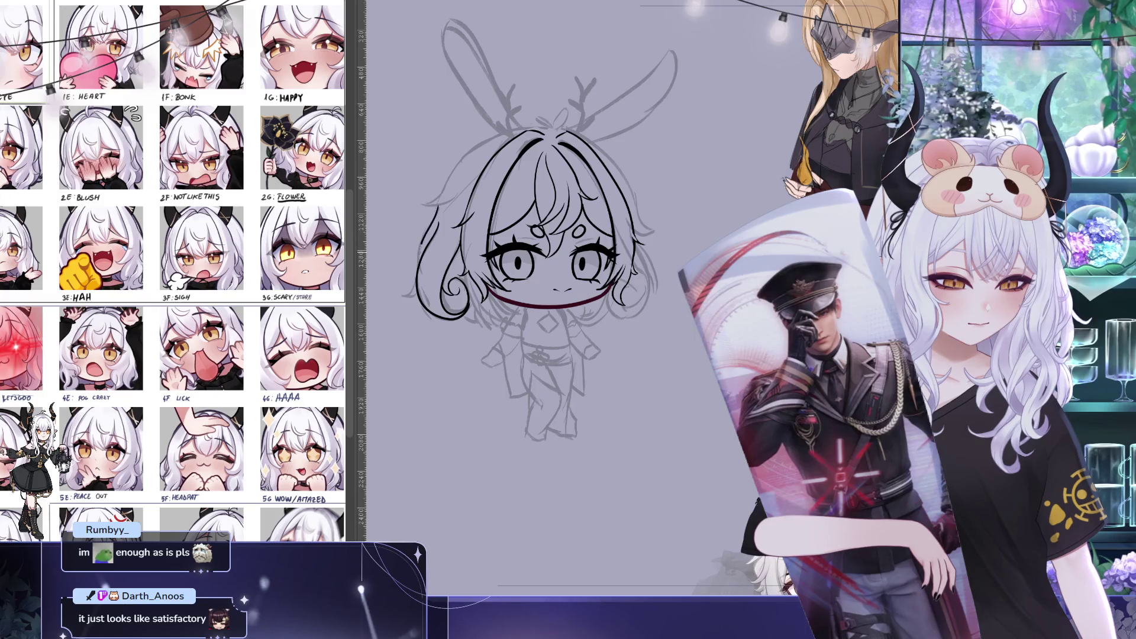
left_click_drag(611, 92, 689, 144)
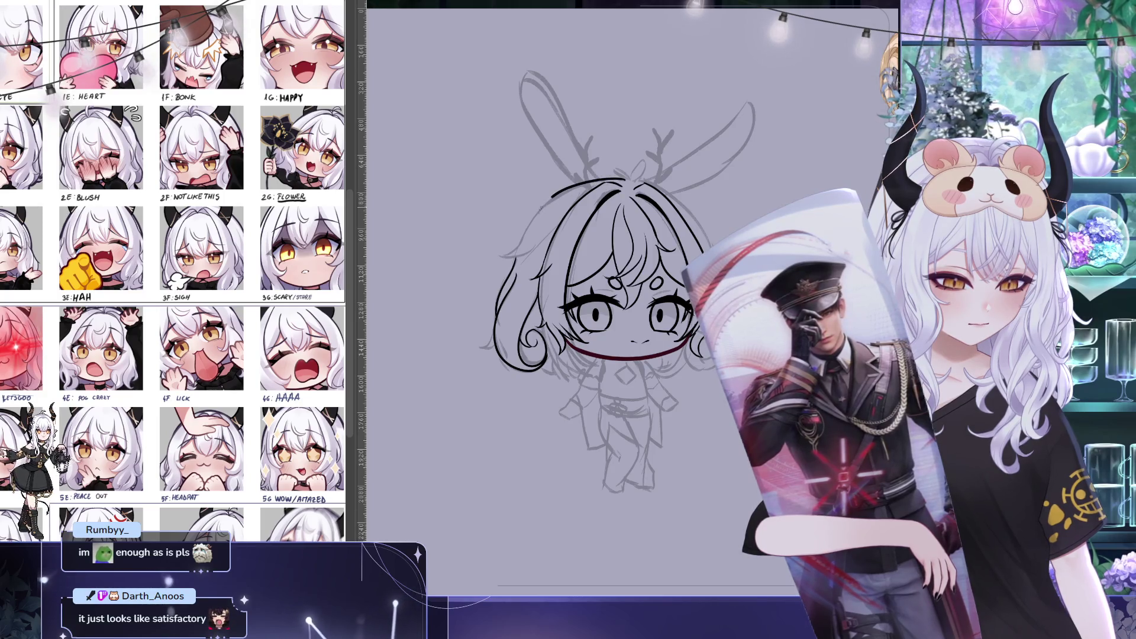
key("ctrl+z")
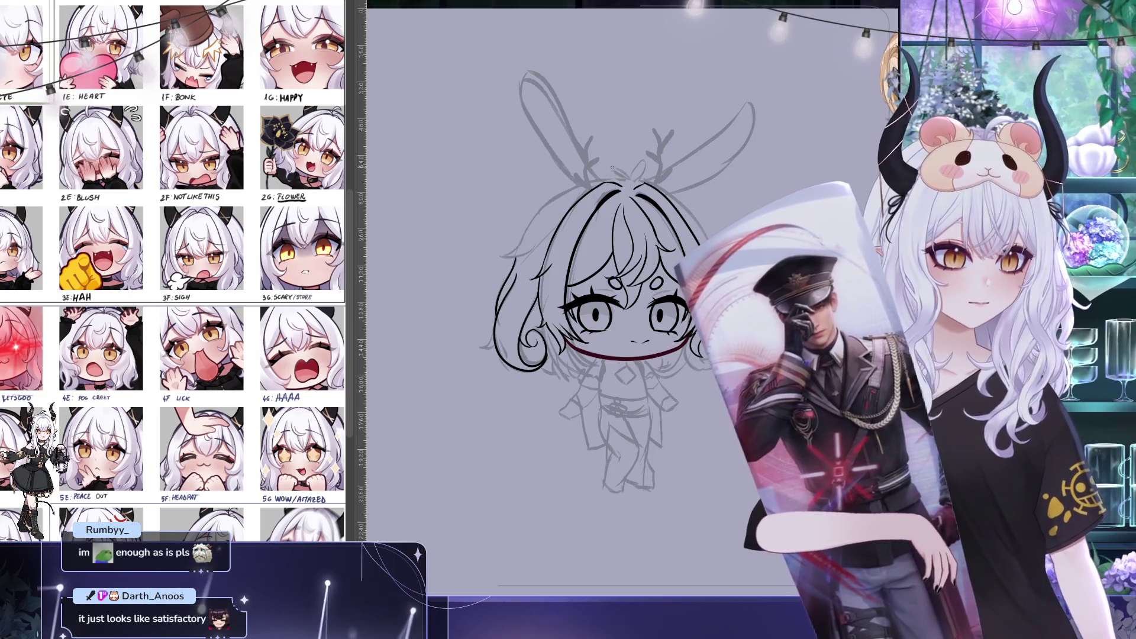
left_click_drag(567, 190, 532, 225)
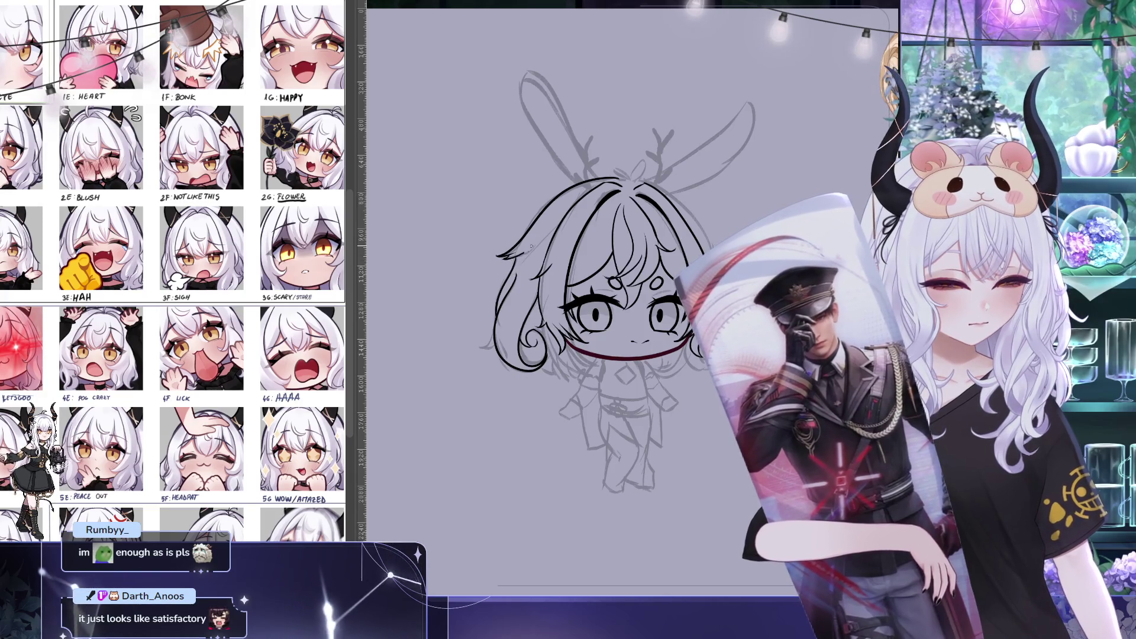
left_click_drag(787, 219, 654, 116)
scroll(654, 117, "down", 3)
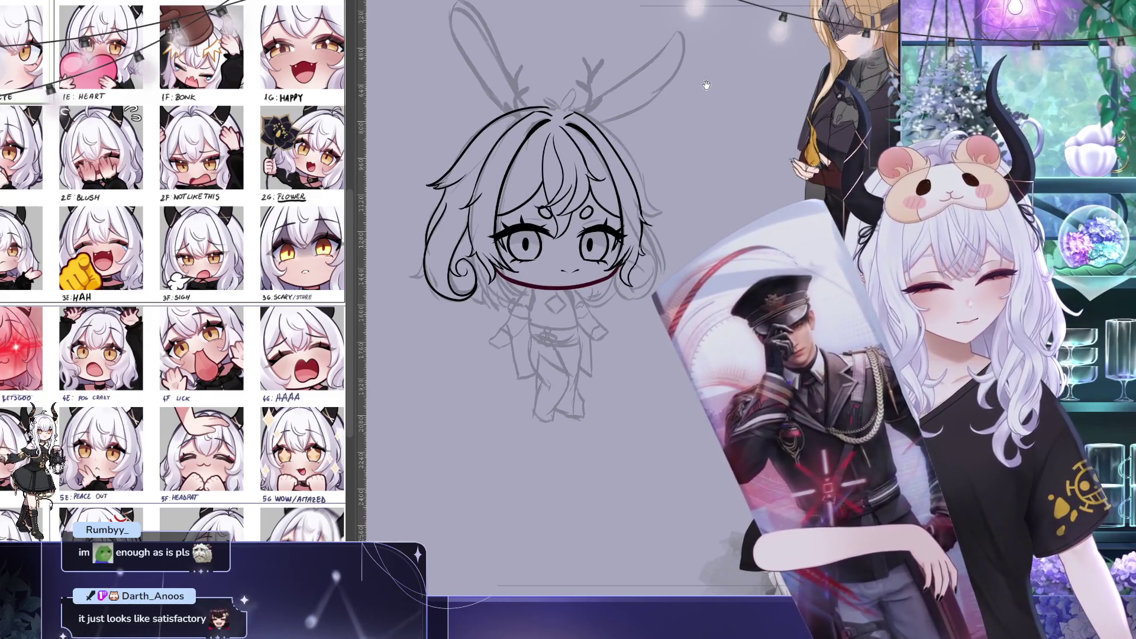
mouse_move(766, 94)
left_mouse_down()
mouse_move(769, 106)
mouse_move(753, 112)
left_mouse_up()
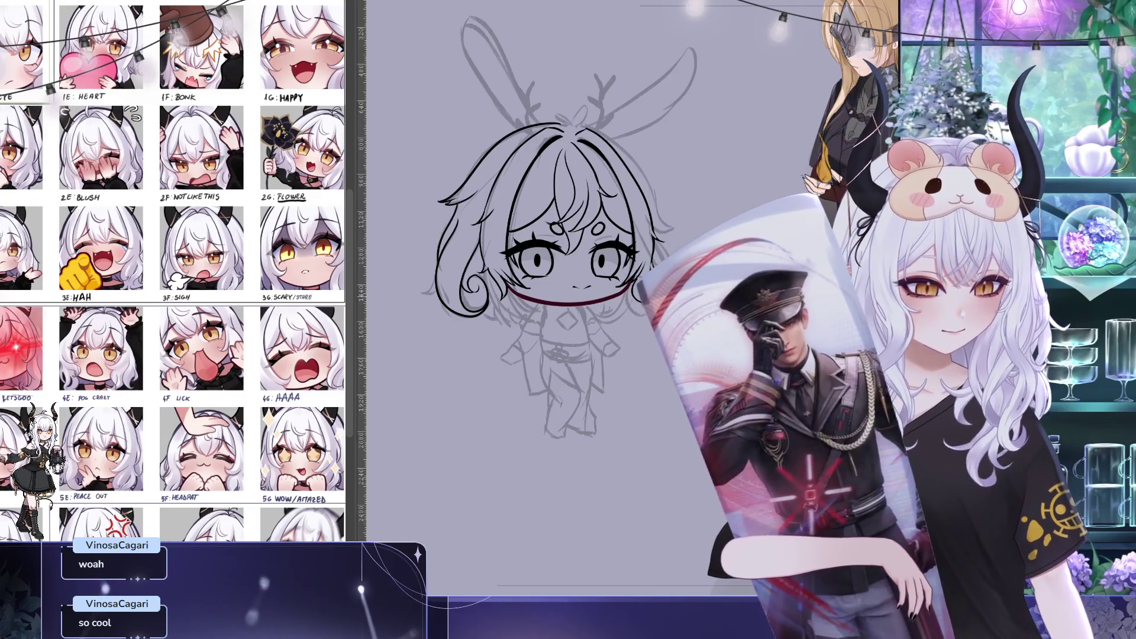
left_click_drag(637, 344, 600, 344)
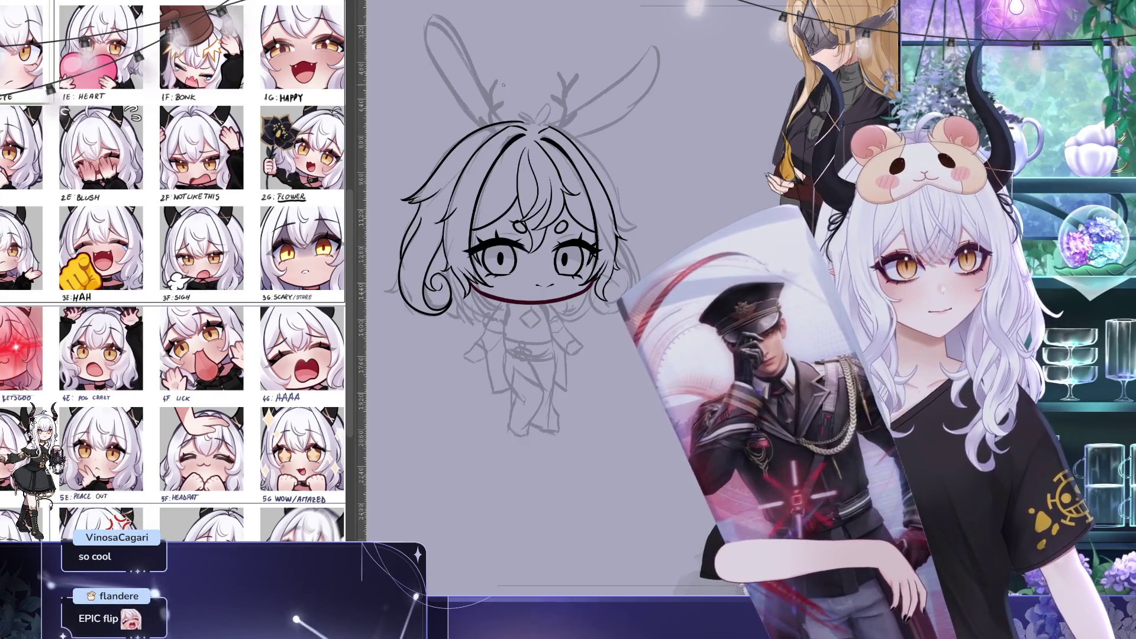
left_click_drag(518, 81, 573, 158)
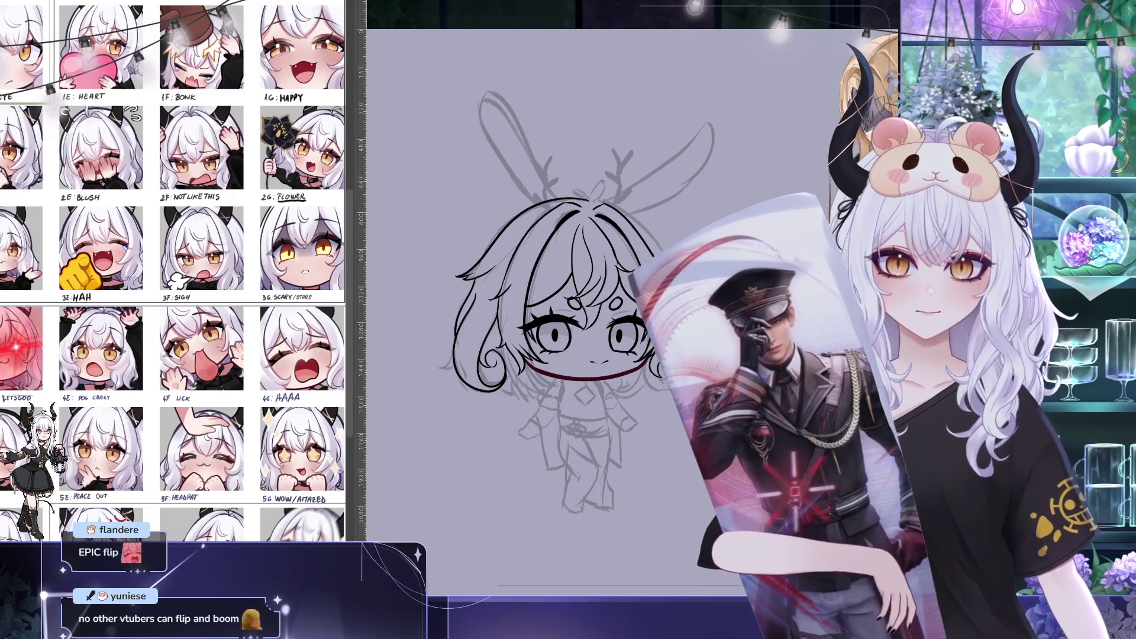
mouse_move(573, 207)
left_mouse_down()
mouse_move(573, 221)
mouse_move(503, 149)
left_mouse_up()
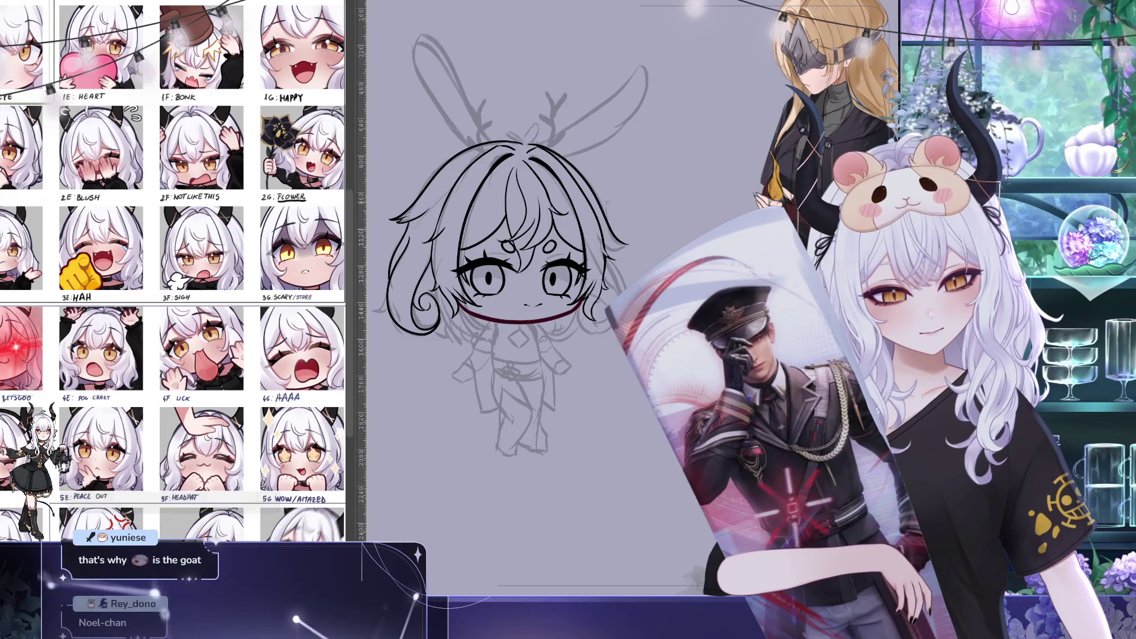
left_click_drag(647, 244, 659, 248)
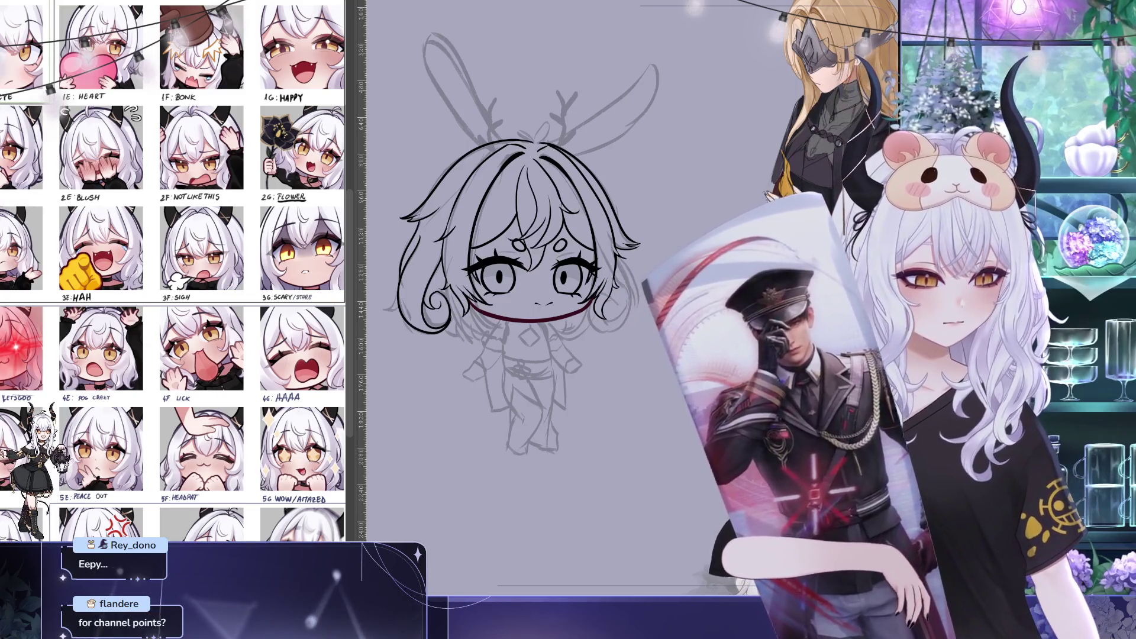
scroll(514, 187, "down", 5)
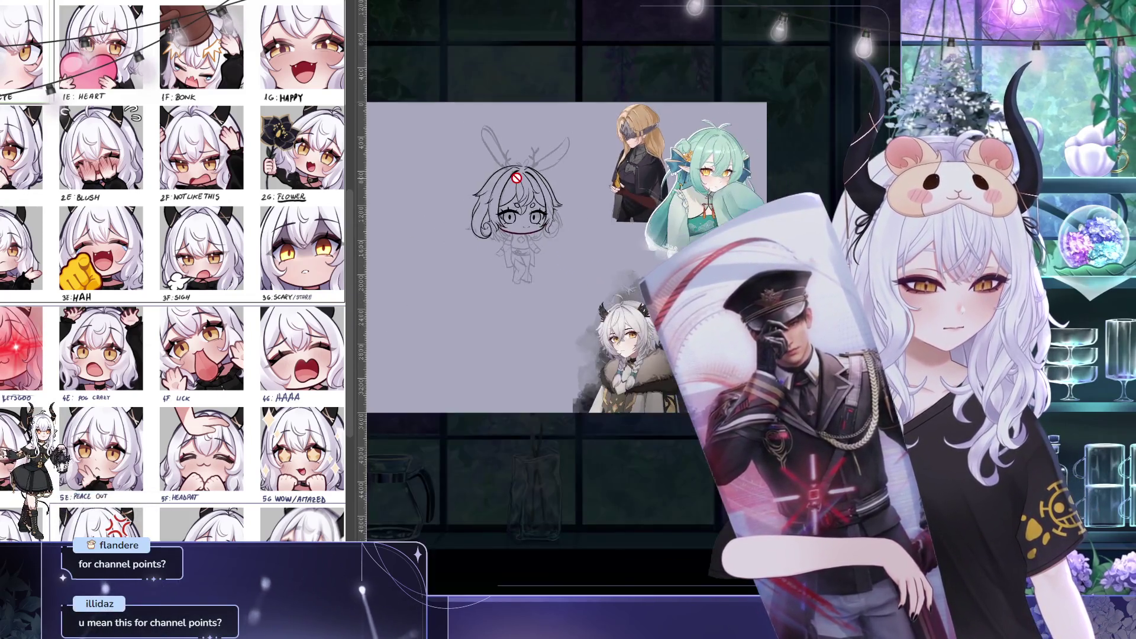
Switch to the leaning-girl illustration, zoom in and pan across it
key("ctrl+Tab")
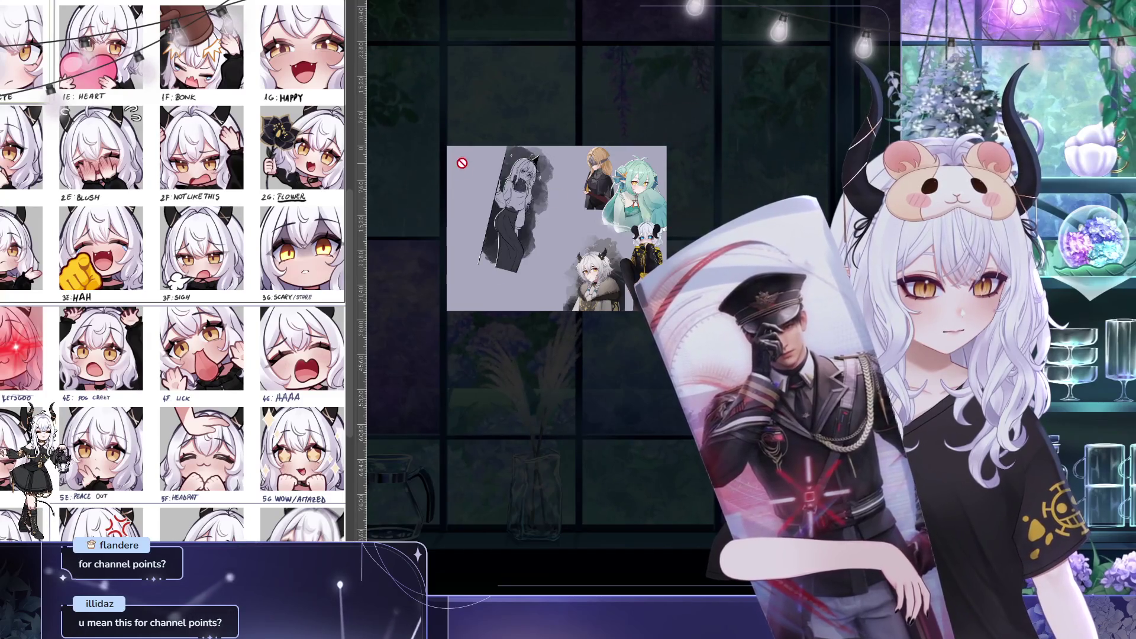
scroll(464, 196, "up", 5)
scroll(465, 196, "up", 2)
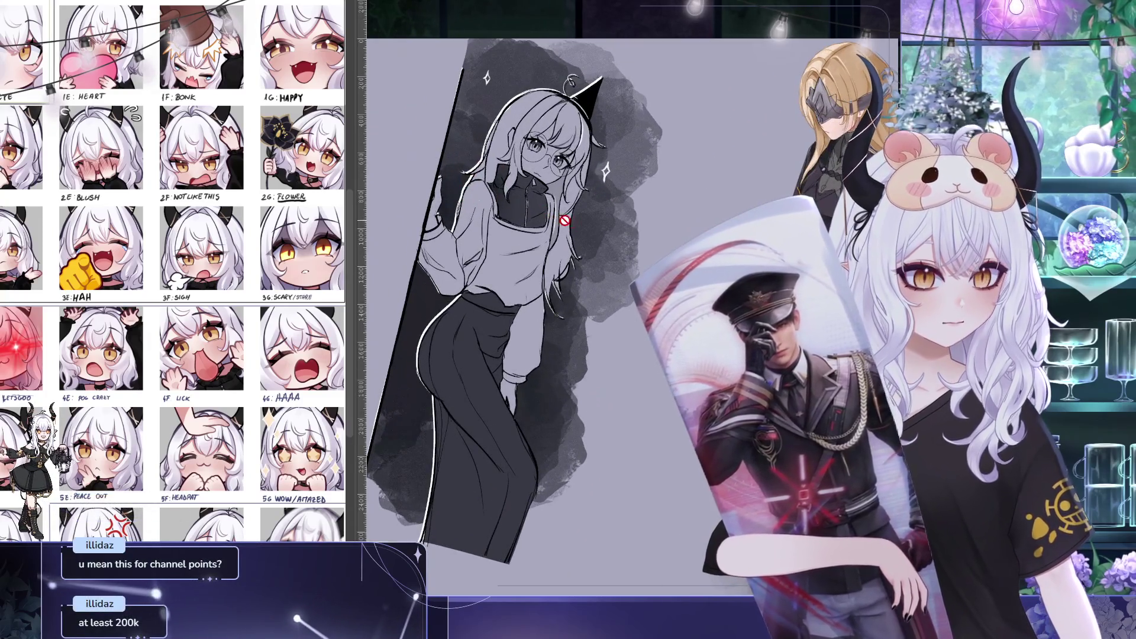
left_click_drag(591, 228, 674, 228)
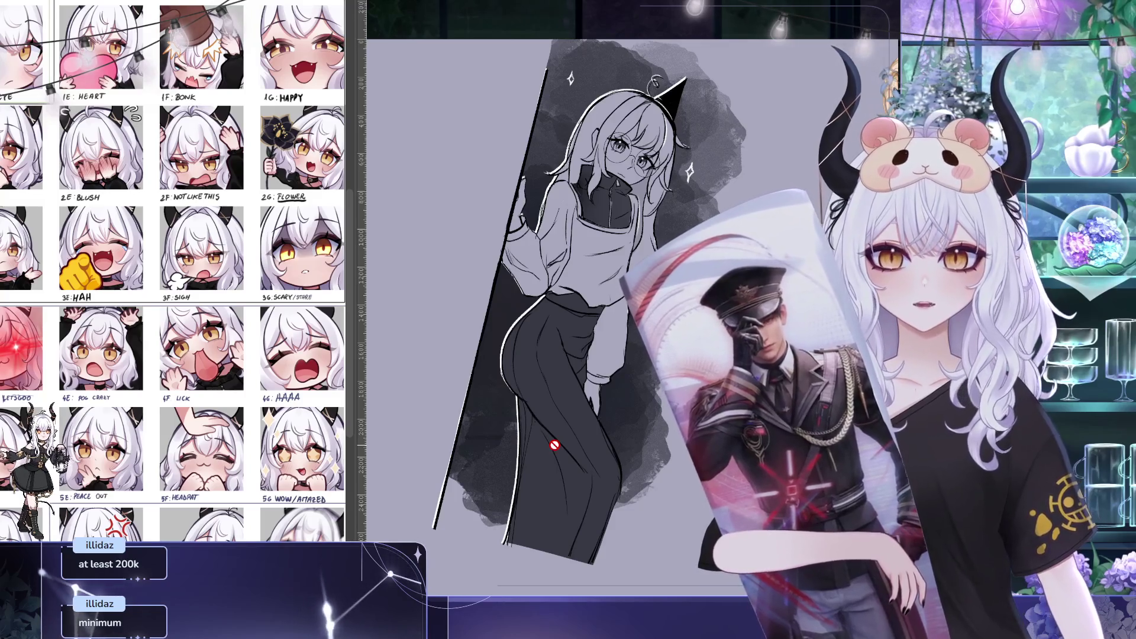
left_click_drag(554, 445, 628, 218)
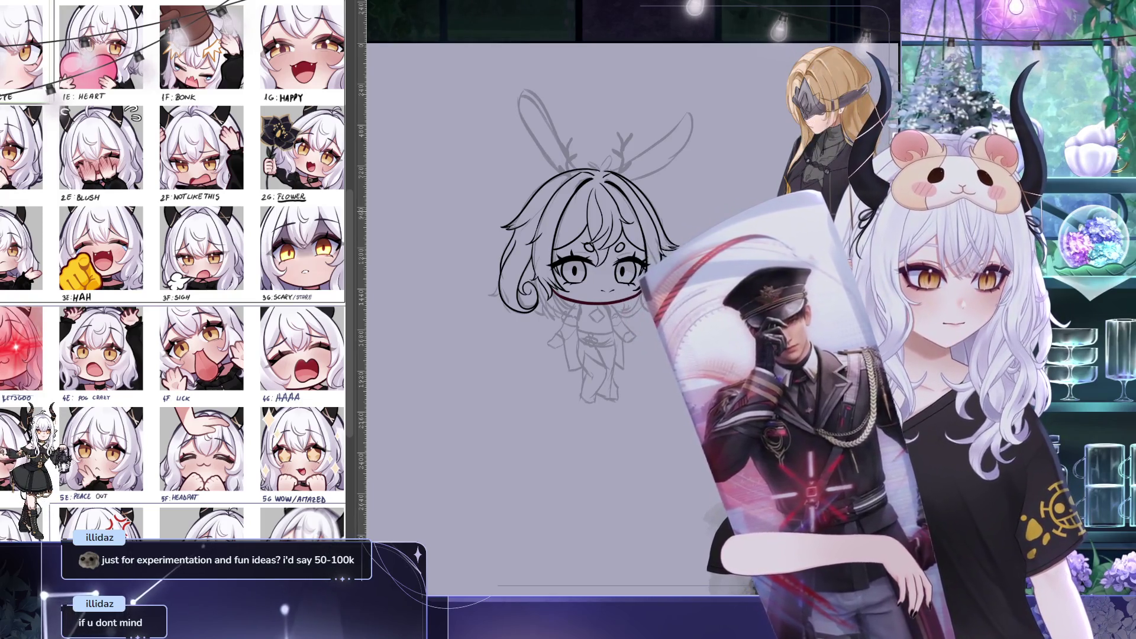
Narrow the emote reference panel and sample a colour from the 2F emote reference
left_click_drag(763, 252, 644, 187)
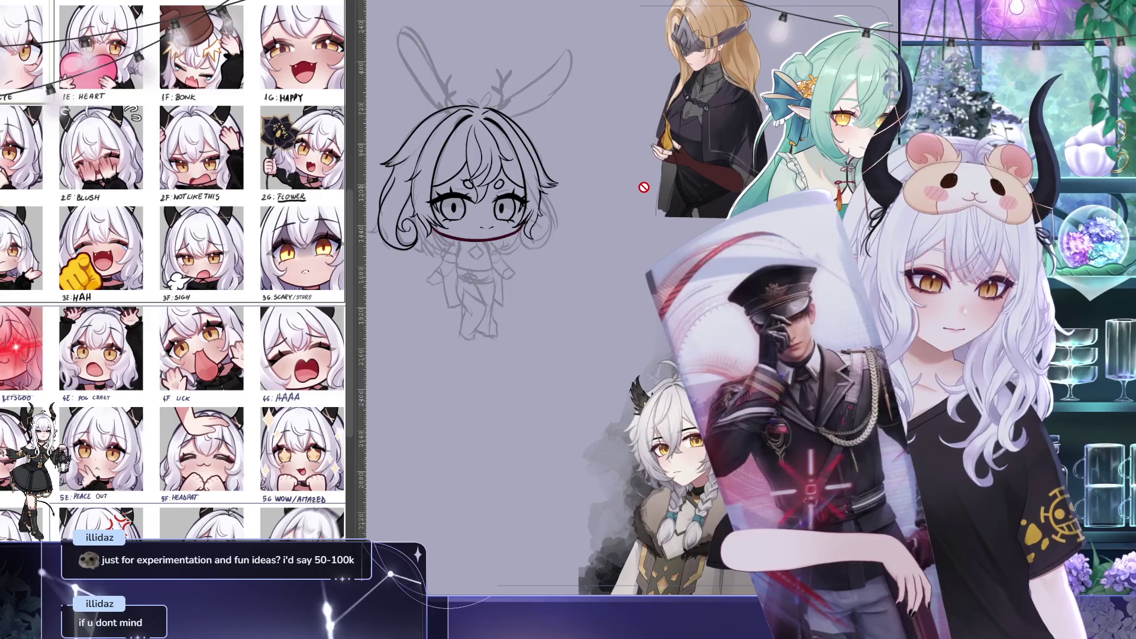
left_click_drag(358, 95, 251, 92)
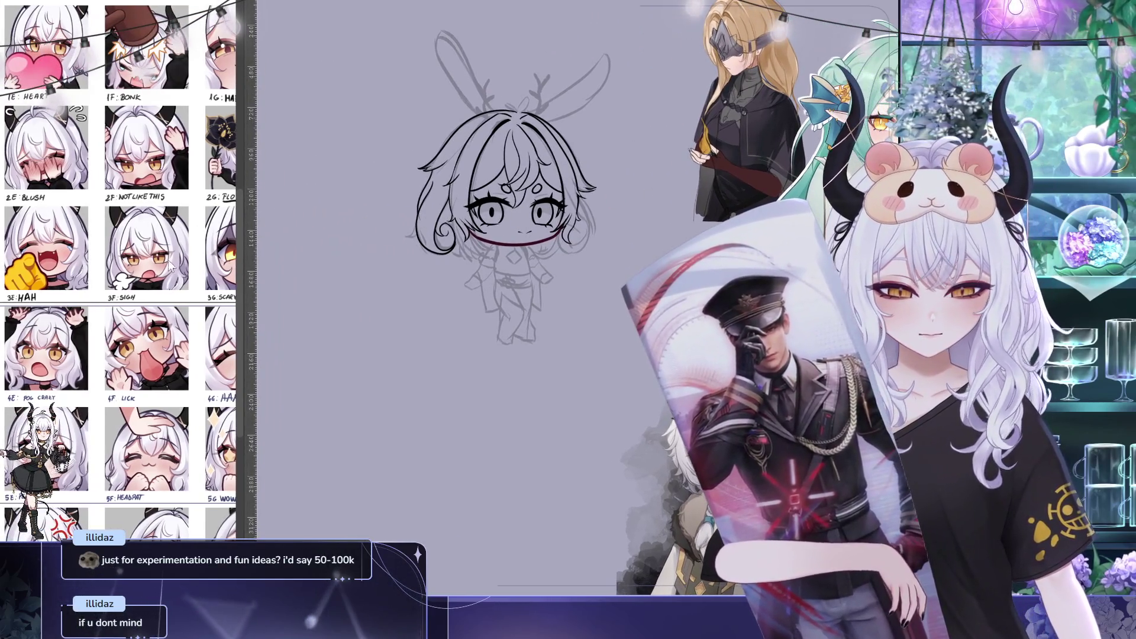
left_click_drag(154, 160, 161, 157)
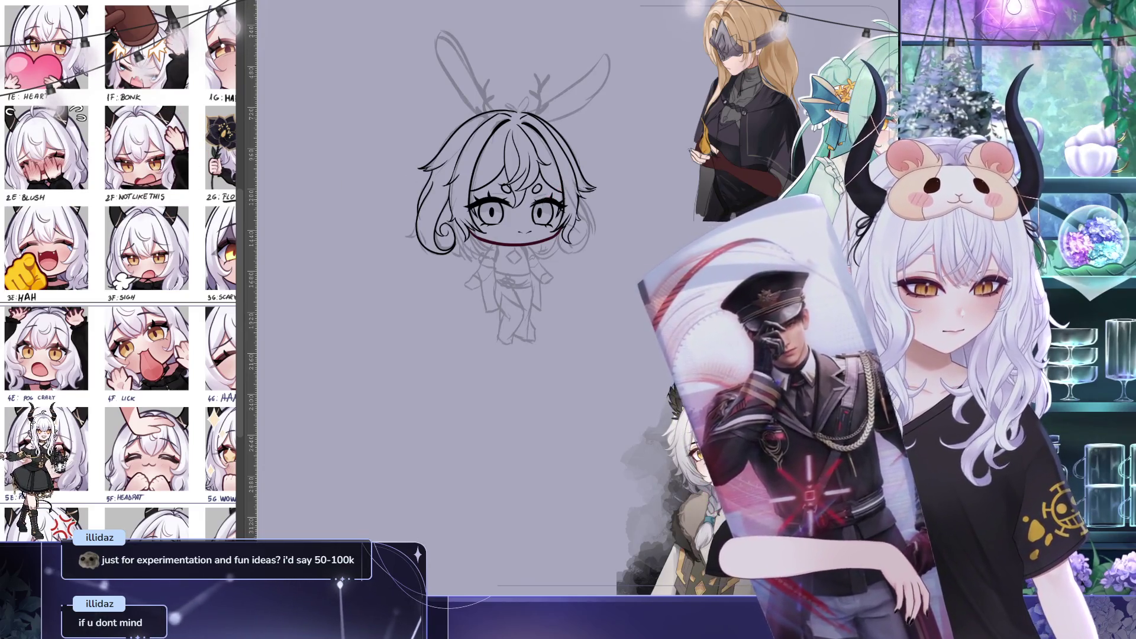
Undo and then restore the upper lash line on the chibi's left eye
key("ctrl+z")
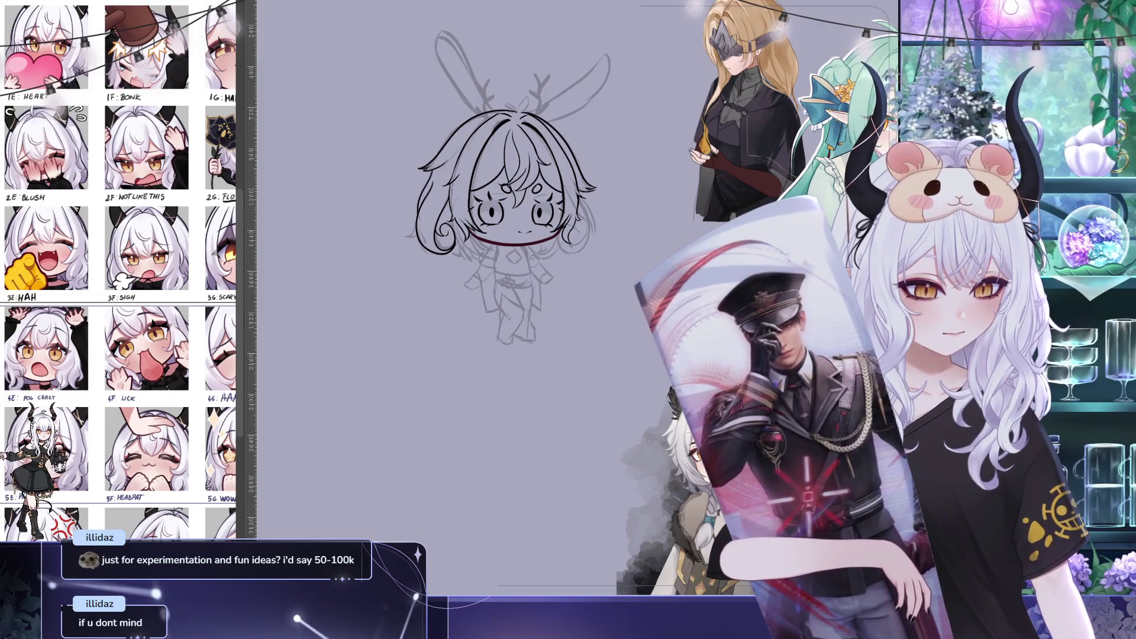
key("ctrl+y")
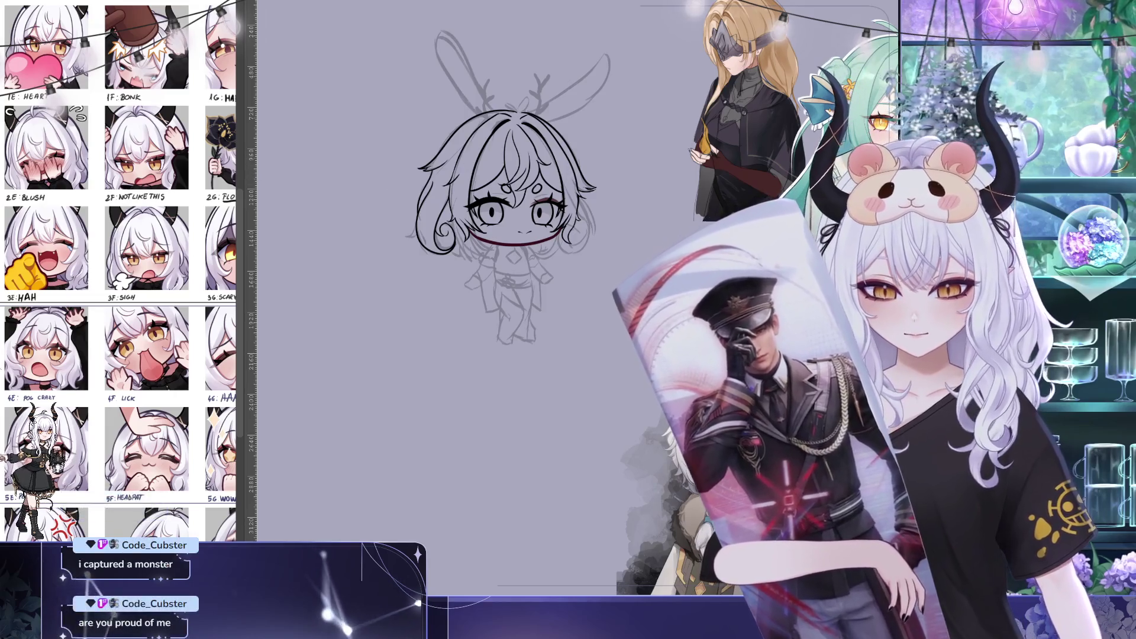
left_click_drag(506, 236, 540, 273)
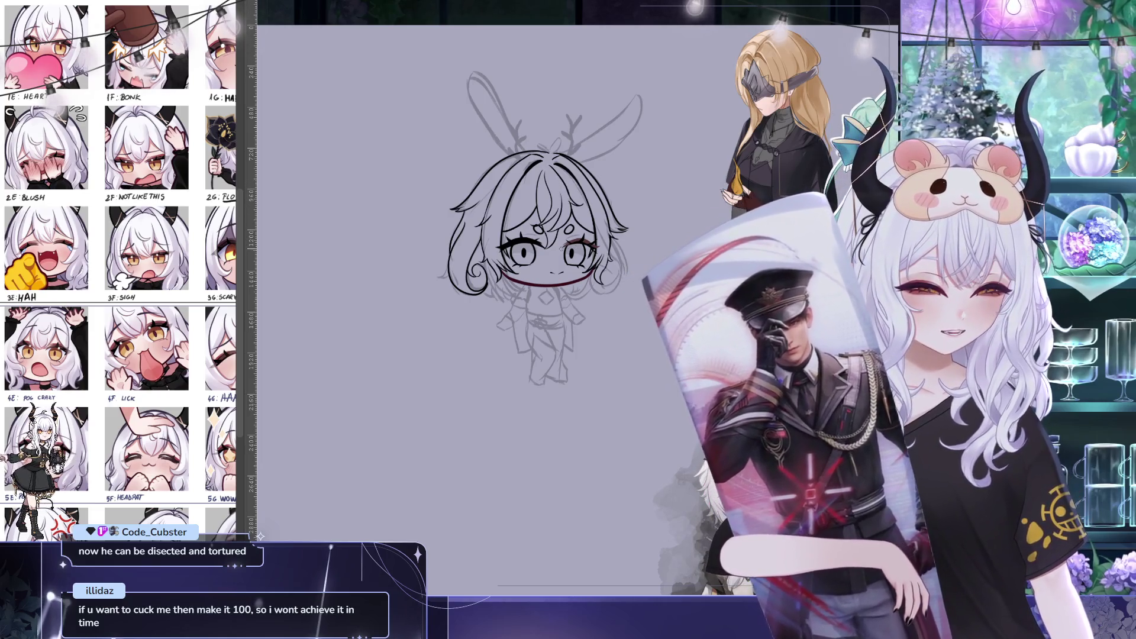
Mirror the chibi view horizontally and recentre the sketch to check its proportions
left_click_drag(625, 229, 559, 161)
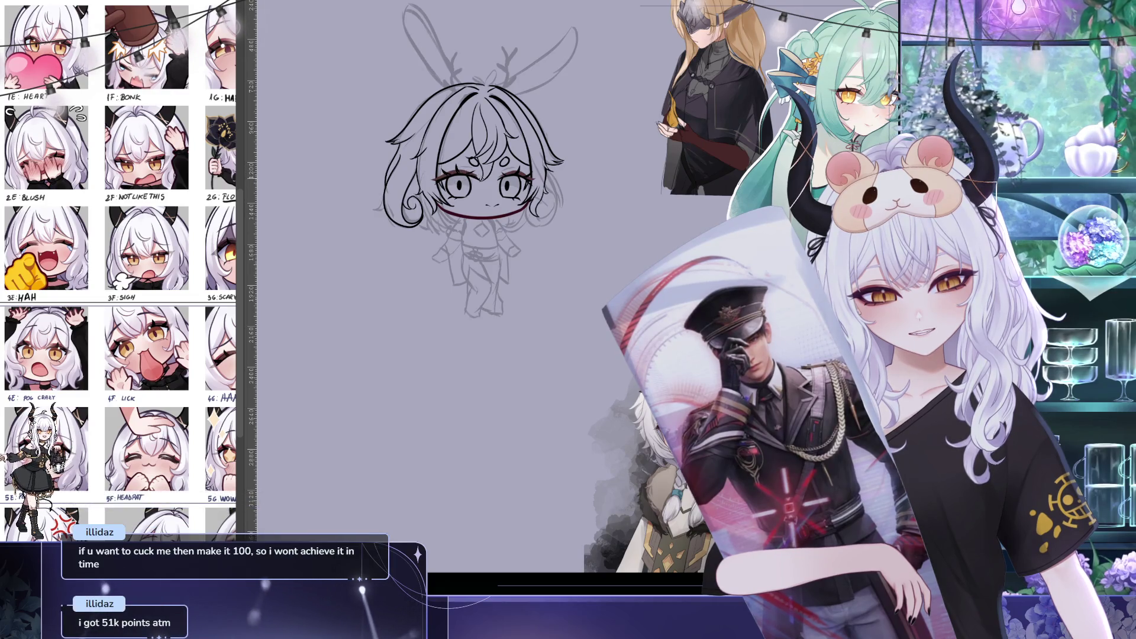
left_click_drag(618, 357, 642, 370)
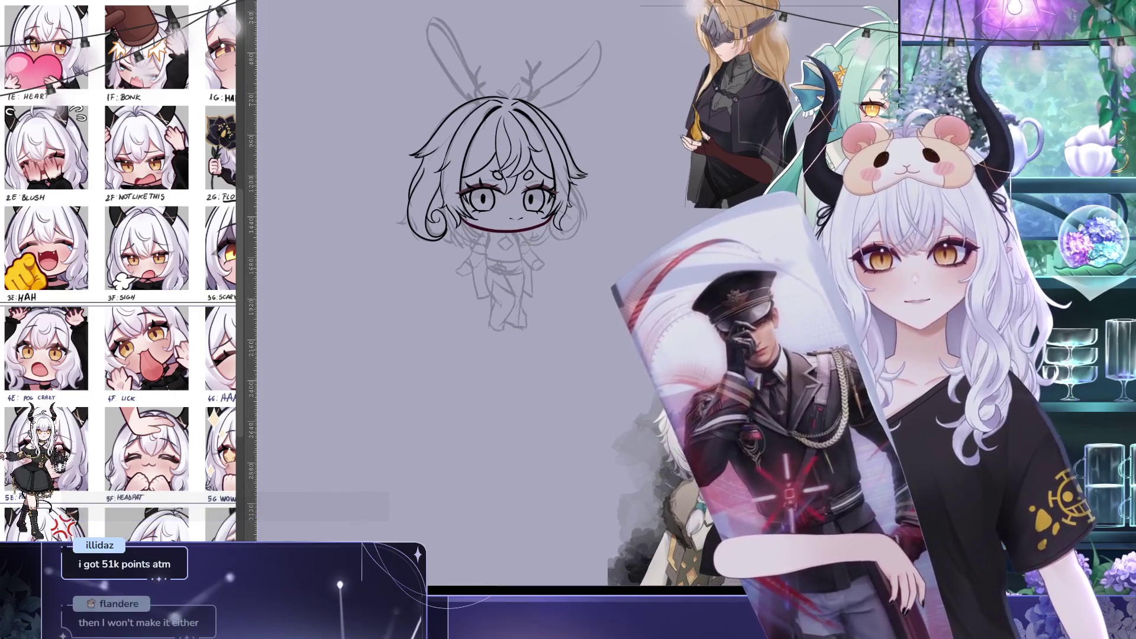
key("h")
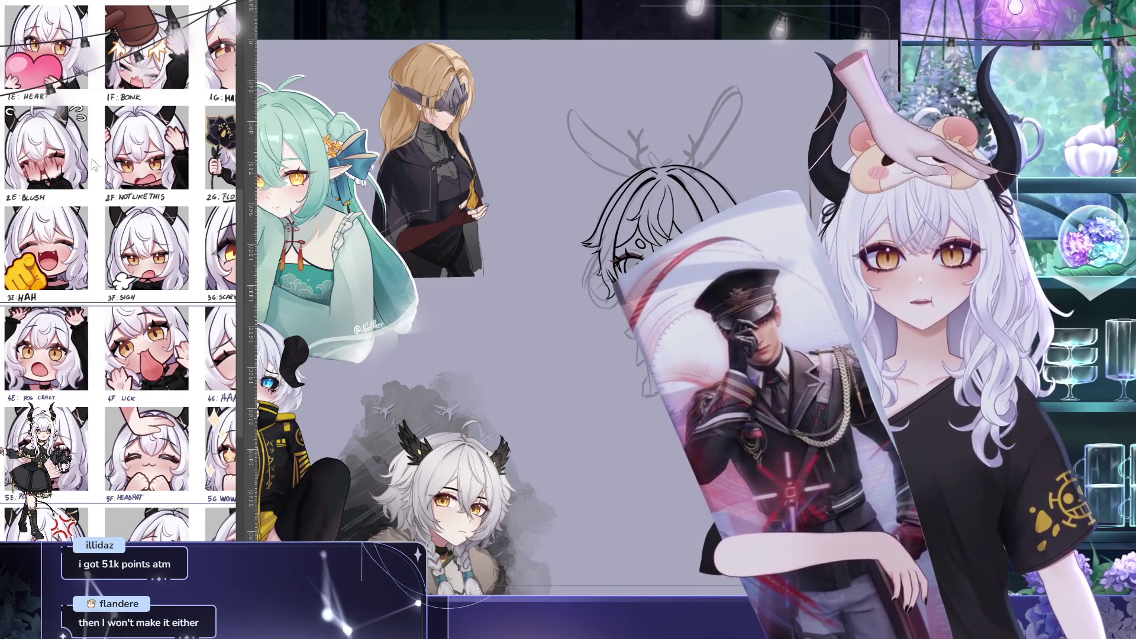
left_click_drag(615, 150, 556, 103)
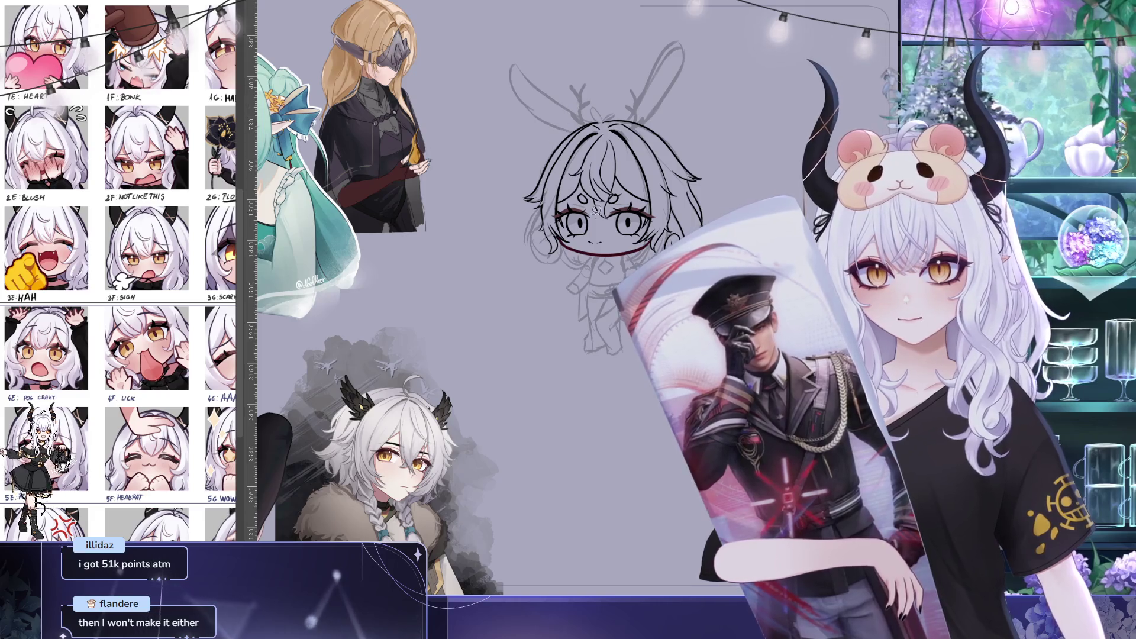
Select the sketched eye area and commit its resized transform
left_click_drag(613, 198, 628, 184)
key("ctrl+t")
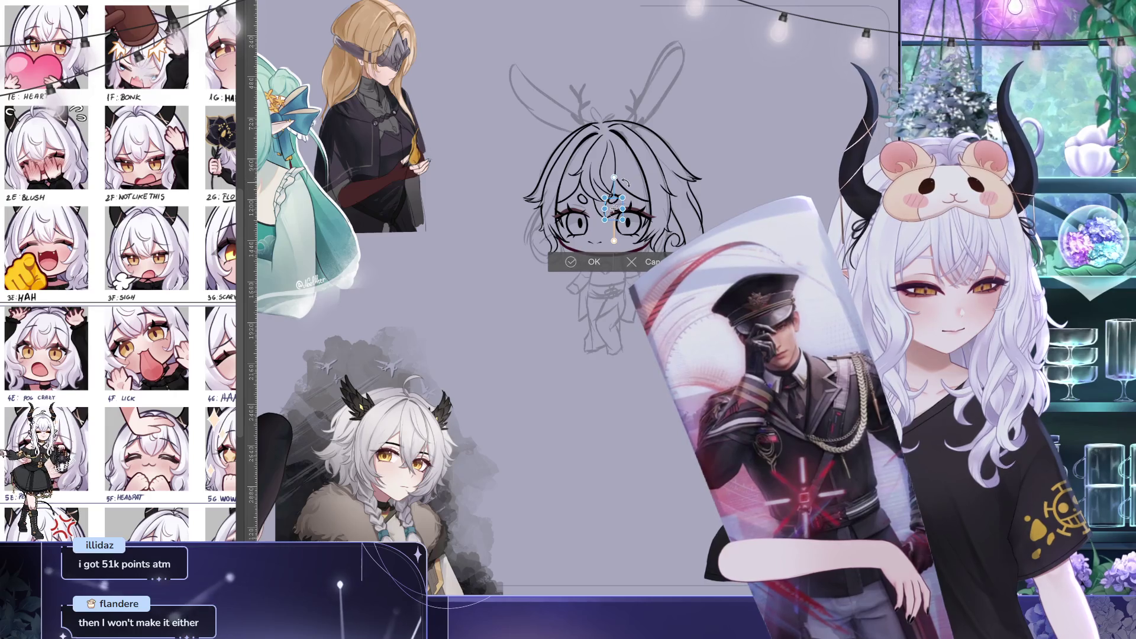
key("Return")
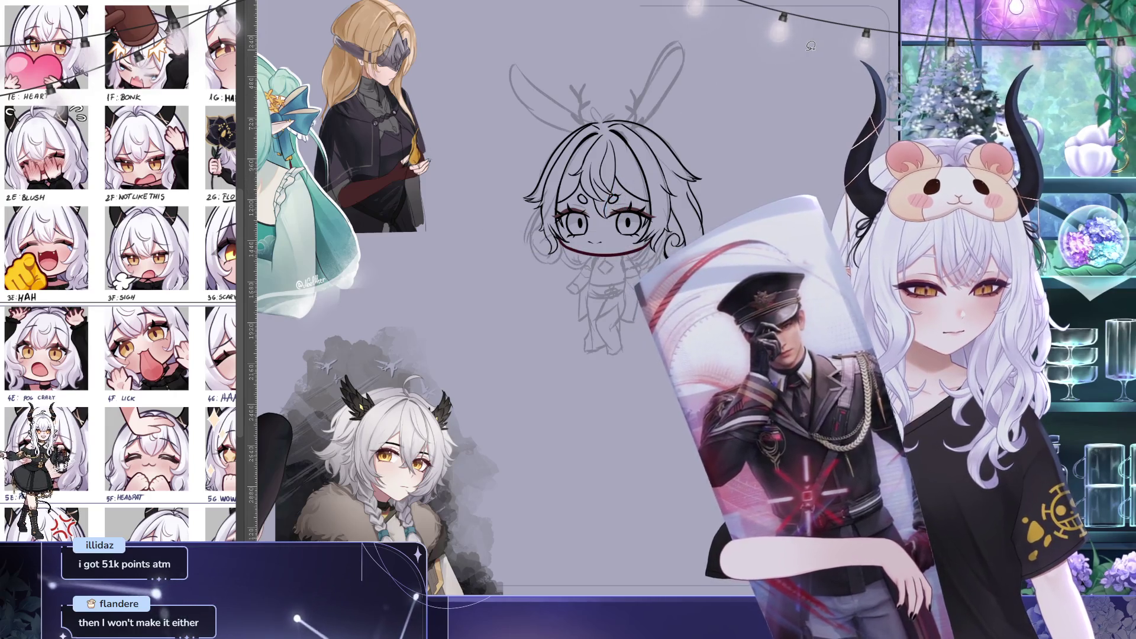
Mirror the canvas view horizontally and reposition the chibi to check its proportions
key("h")
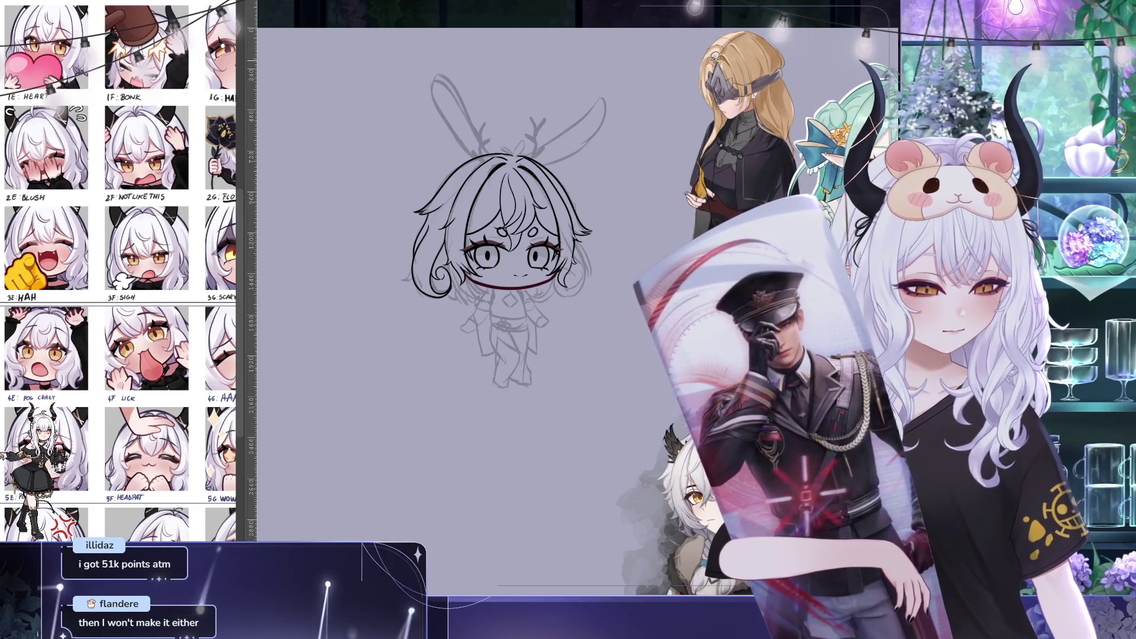
left_click_drag(509, 237, 519, 235)
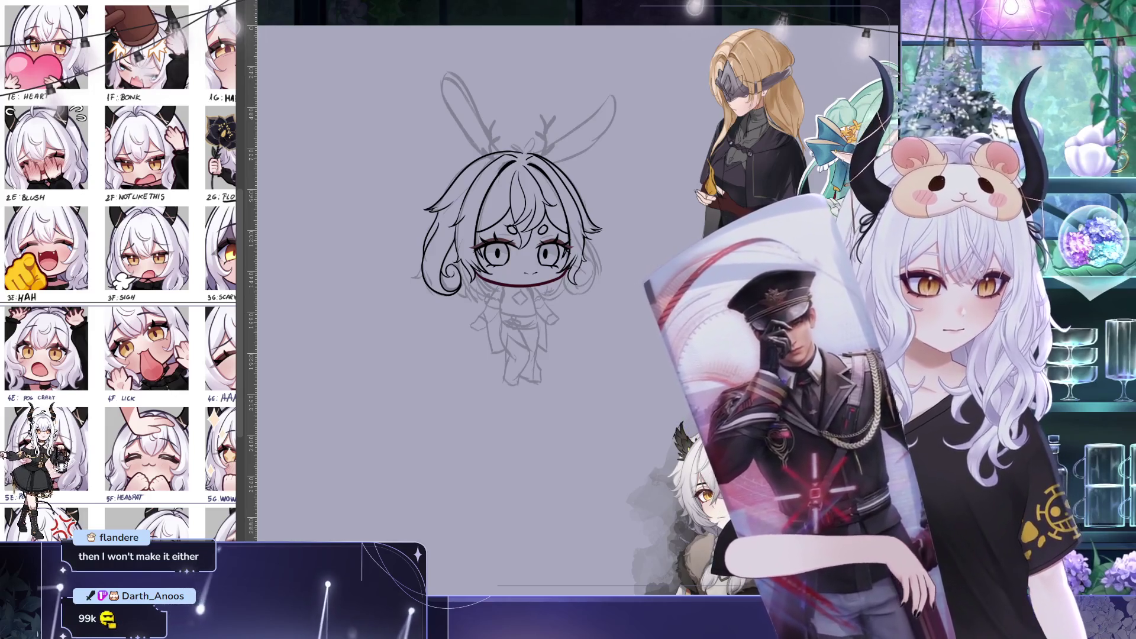
left_click_drag(643, 320, 661, 244)
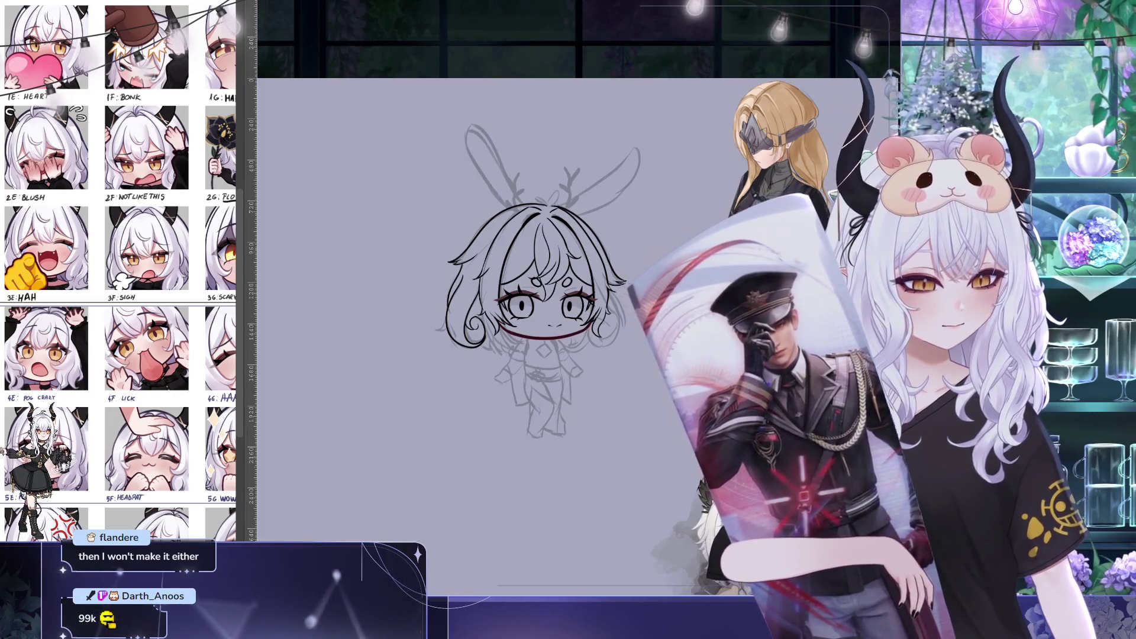
key("ctrl+Tab")
Eyedrop the bunny-girl's green eye colour and paint the chibi's irises with it
left_click(547, 145)
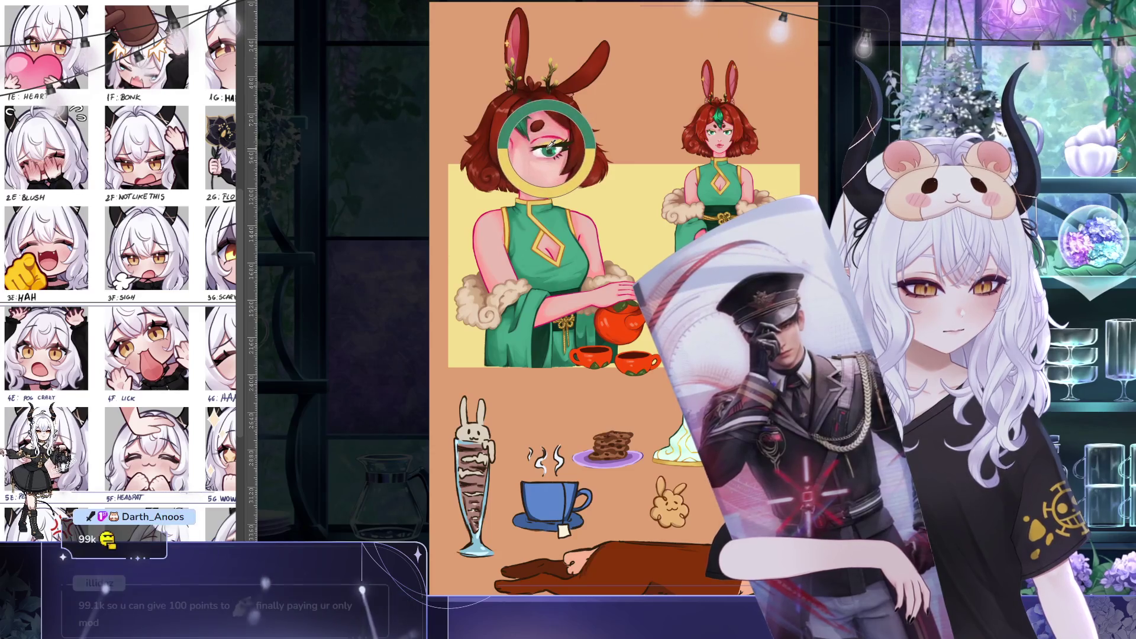
key("ctrl+Tab")
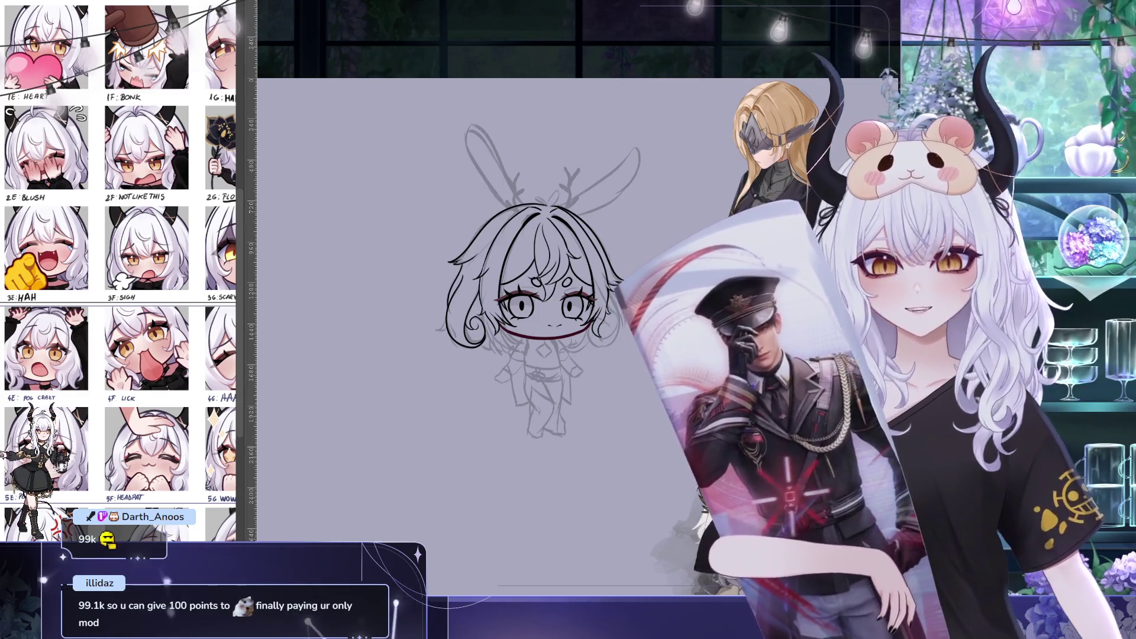
left_click(514, 305)
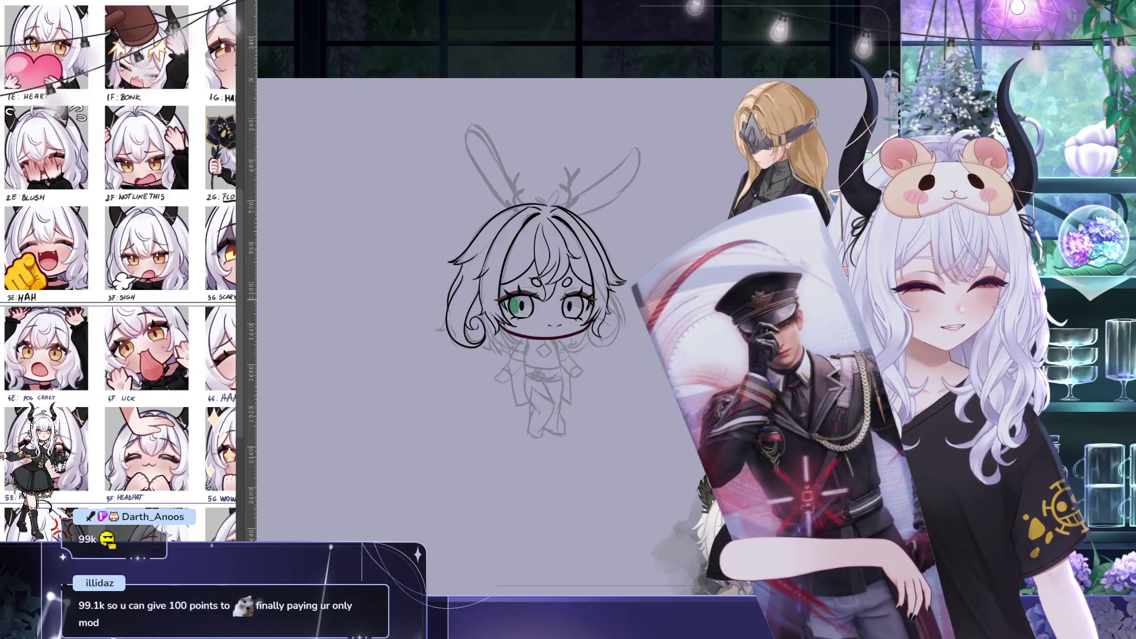
left_click_drag(513, 302, 524, 309)
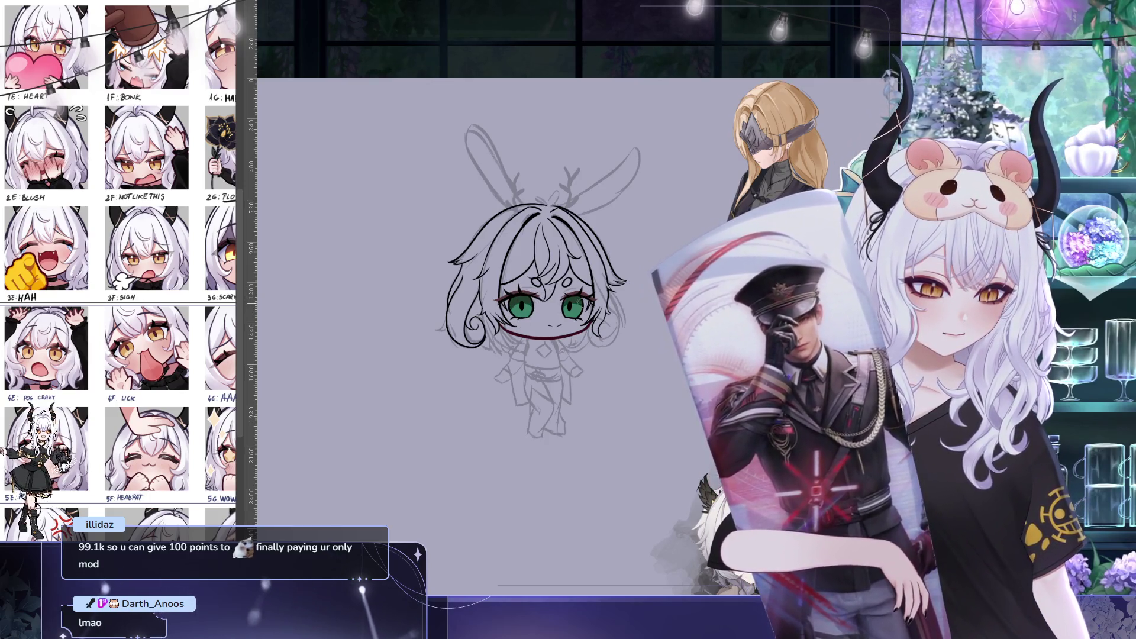
left_click_drag(536, 272, 559, 260)
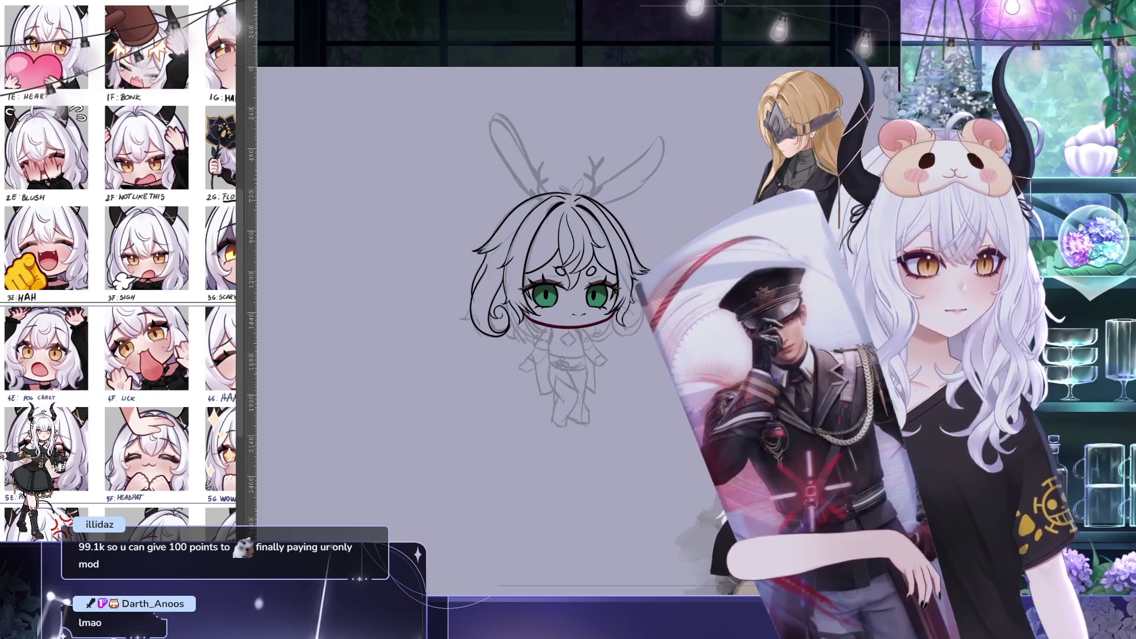
key("ctrl+Tab")
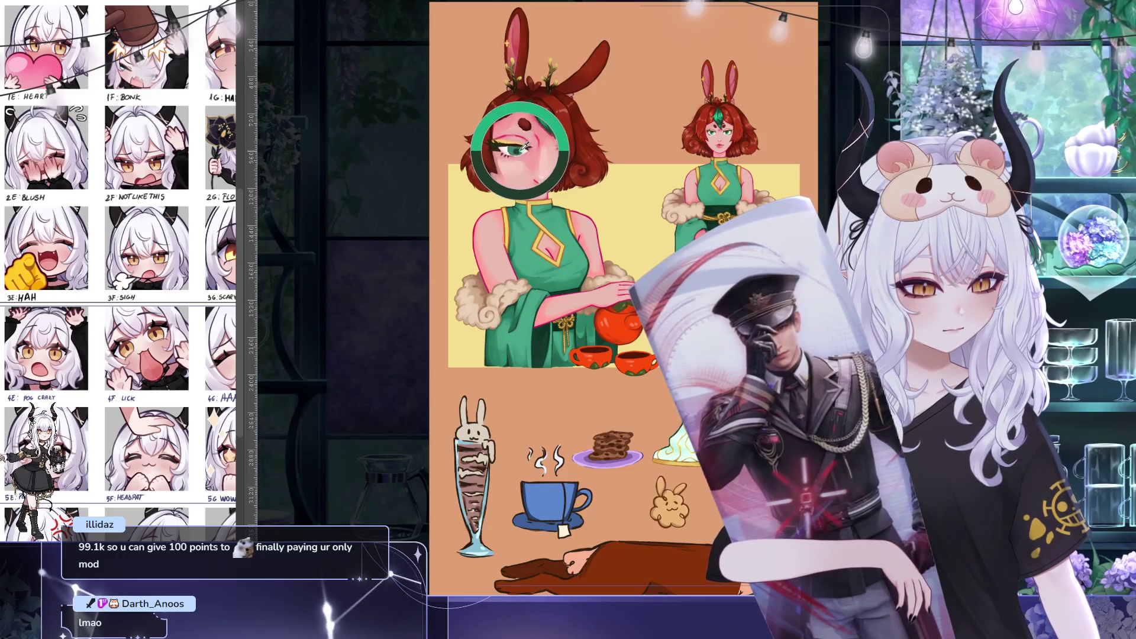
key("ctrl+Tab")
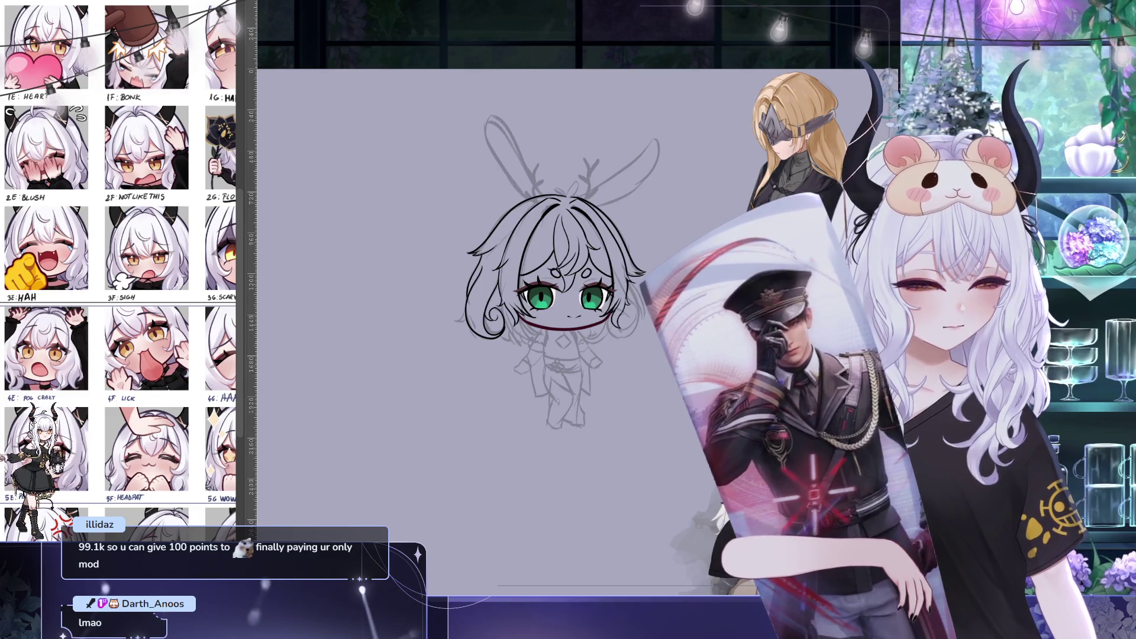
mouse_move(621, 279)
left_mouse_down()
mouse_move(521, 237)
mouse_move(509, 214)
left_mouse_up()
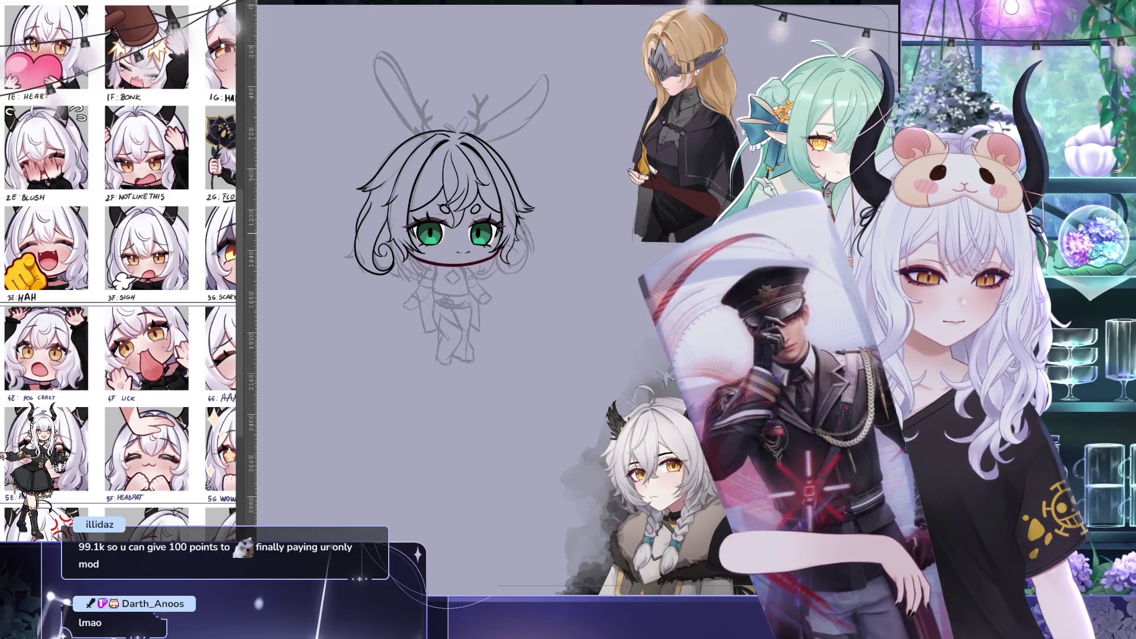
Pan and zoom around the chibi's head to work on the hair outline and side curls
left_click_drag(521, 222, 544, 227)
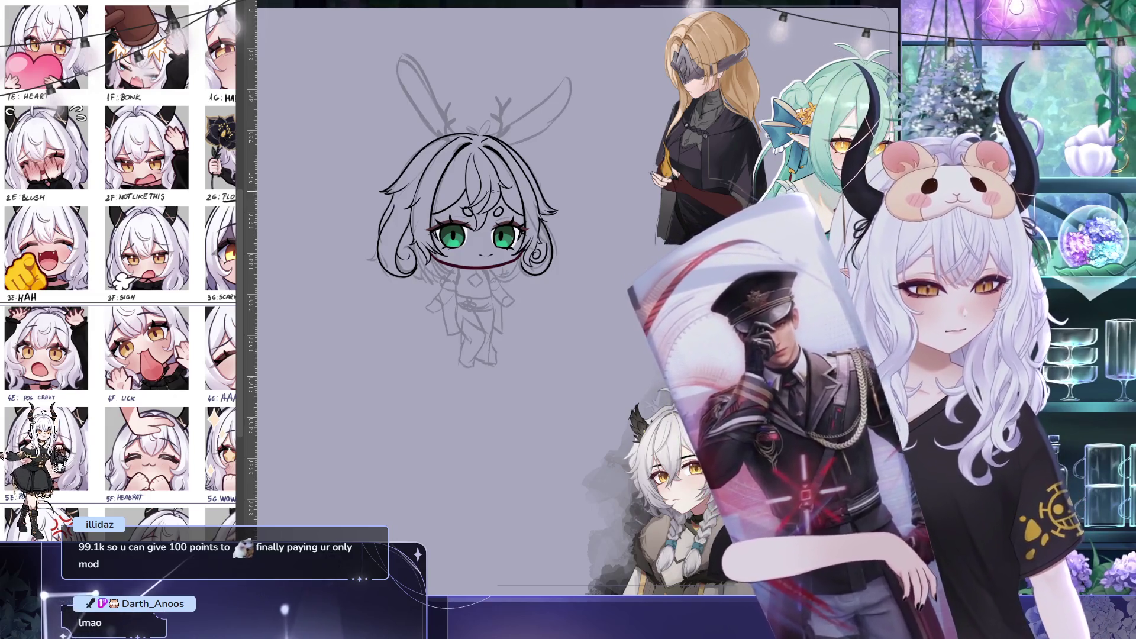
scroll(515, 219, "down", 1)
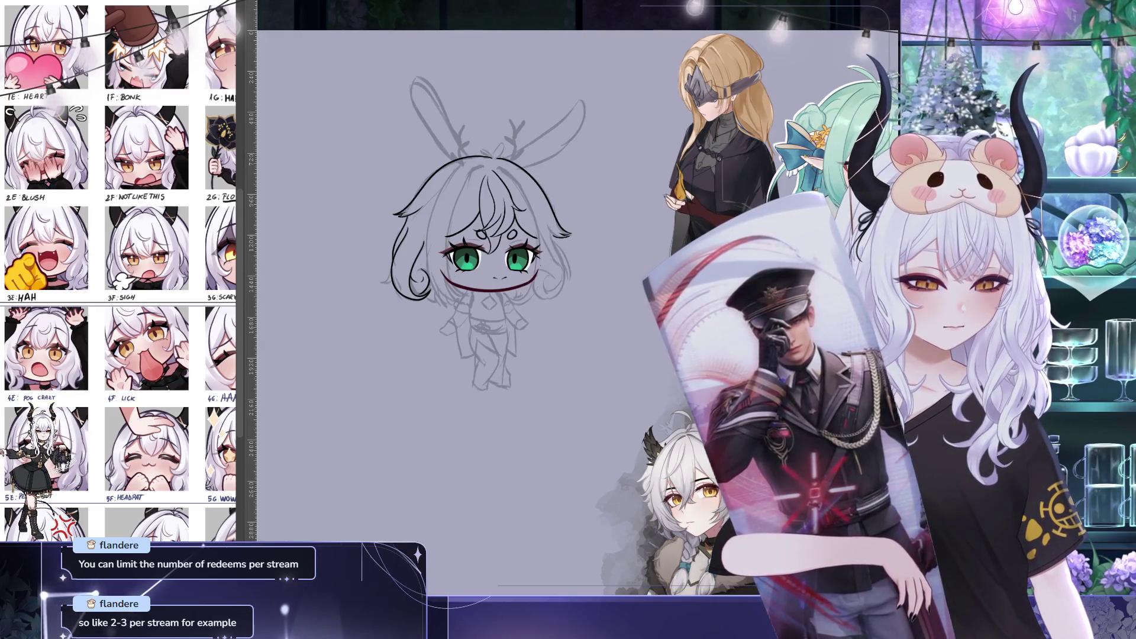
left_click_drag(566, 168, 512, 184)
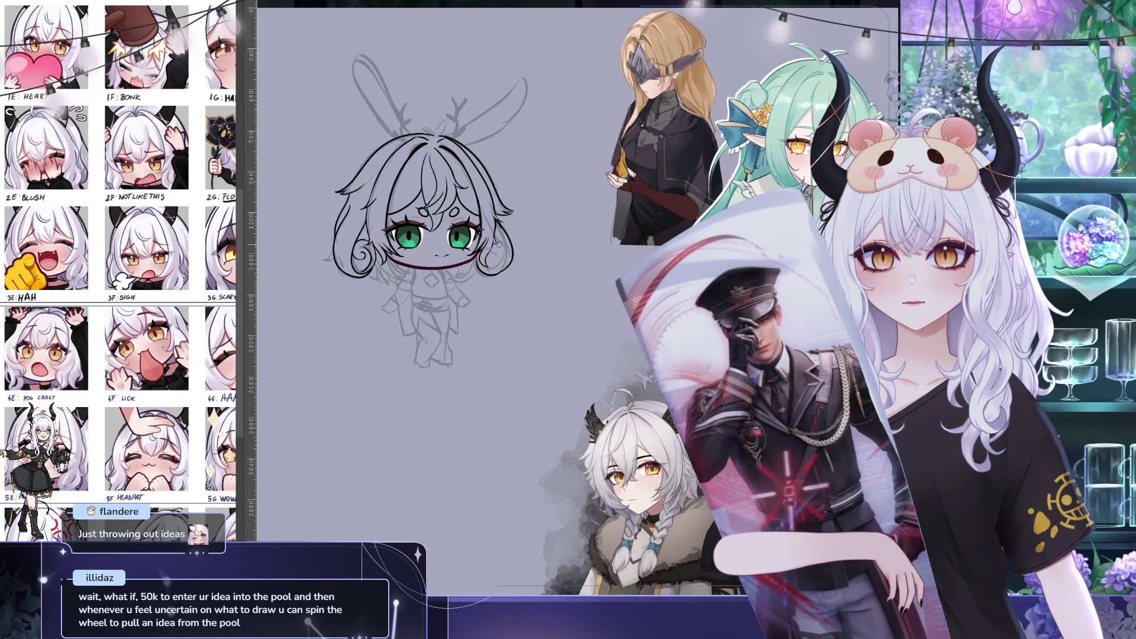
scroll(499, 256, "up", 1)
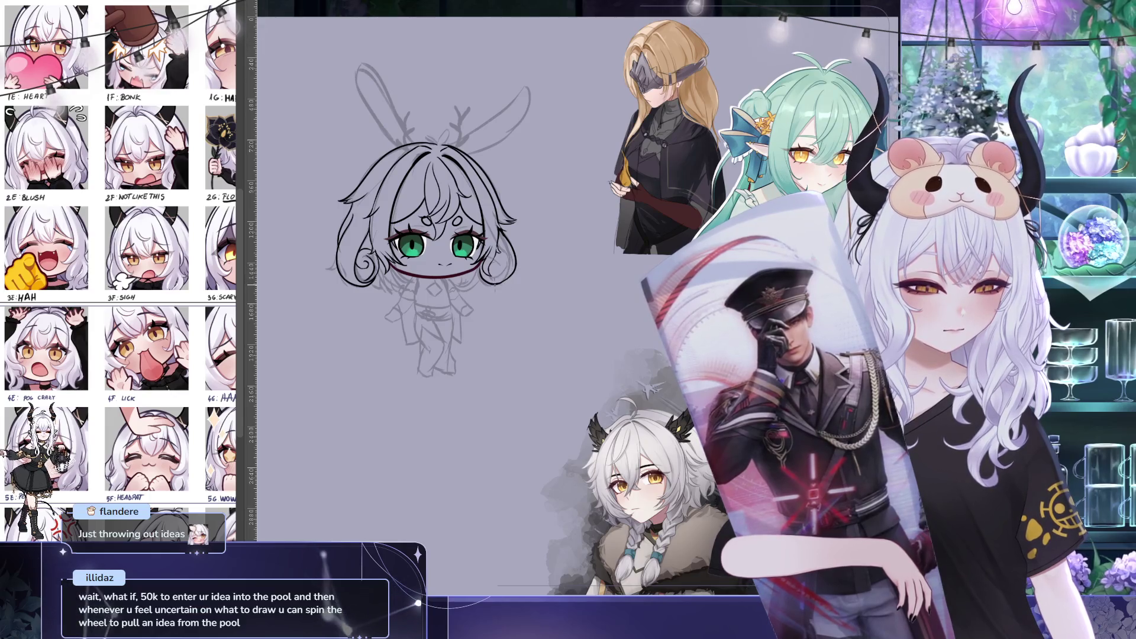
Pan the canvas to recentre the chibi's inked head and collar in view
left_click_drag(504, 289, 513, 292)
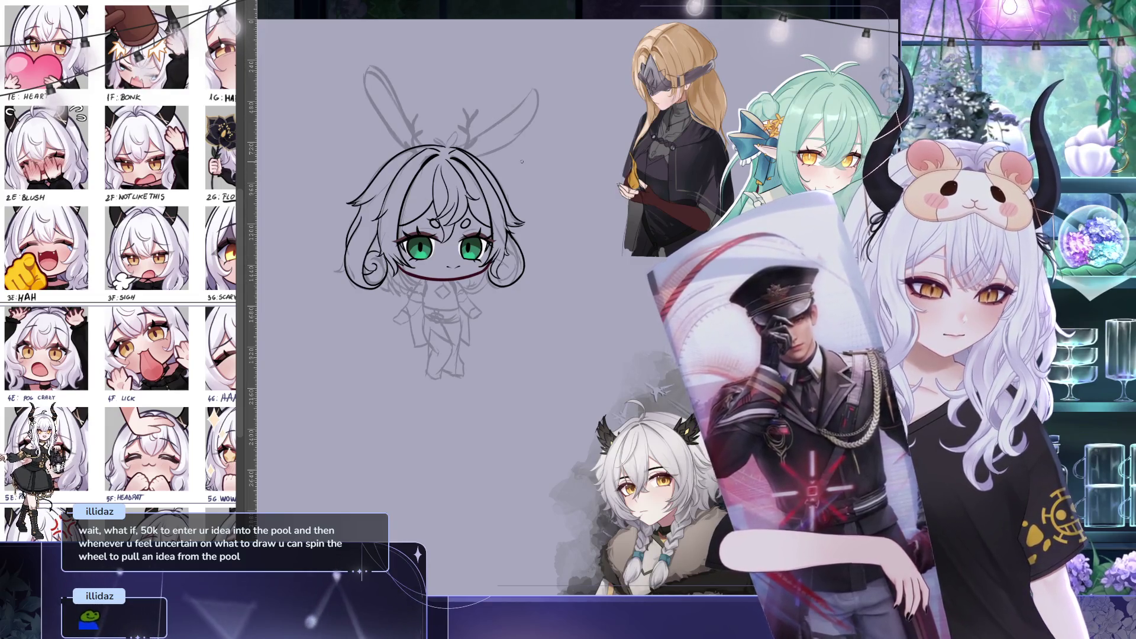
mouse_move(521, 161)
left_mouse_down()
mouse_move(482, 158)
mouse_move(477, 113)
mouse_move(465, 107)
left_mouse_up()
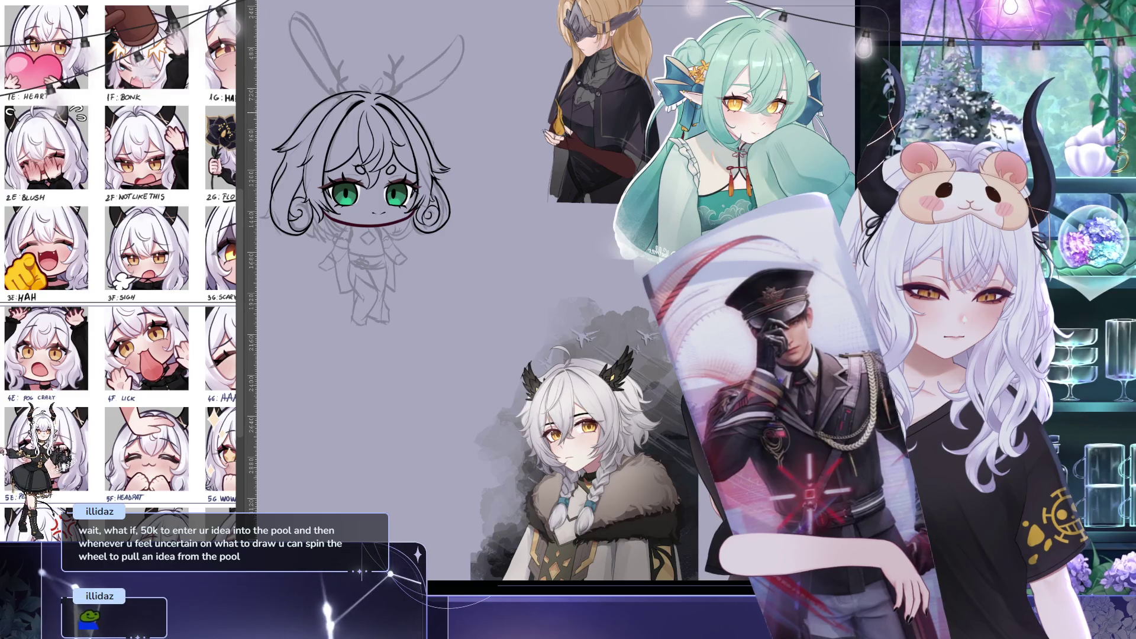
left_click_drag(364, 222, 414, 243)
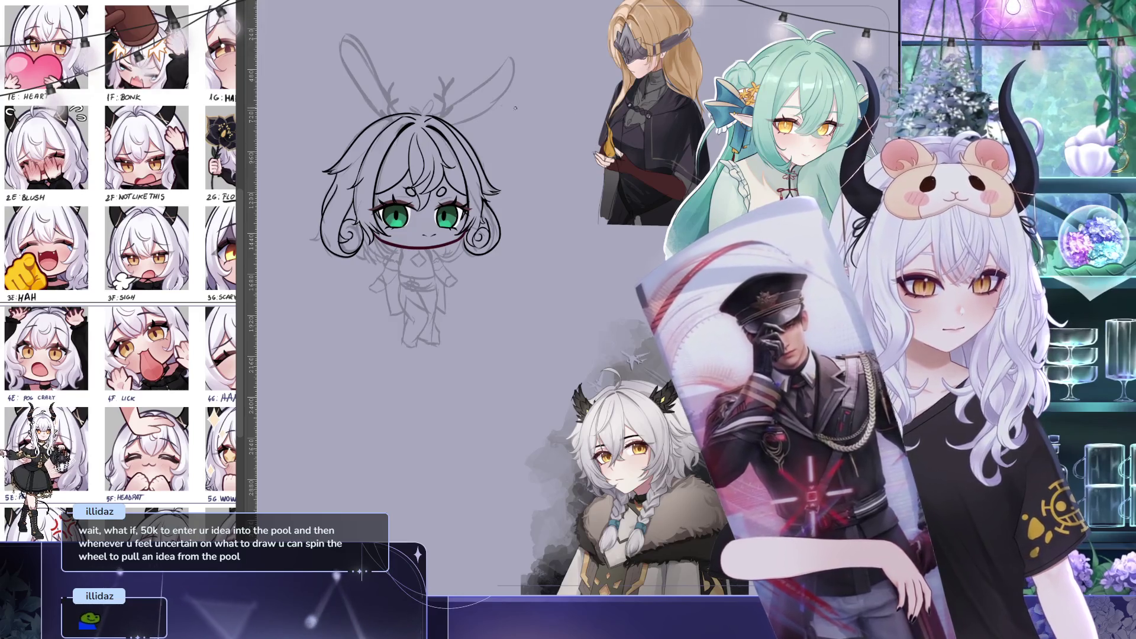
Ink a black antler on top of the chibi's head over the grey sketch
left_click_drag(415, 237, 416, 269)
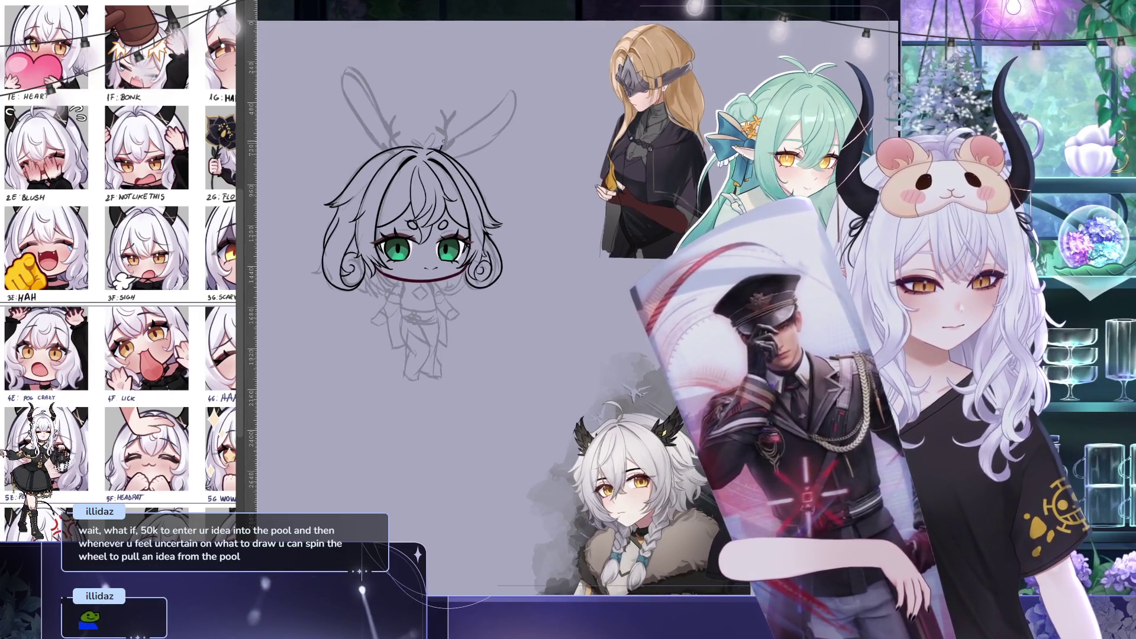
left_click_drag(442, 145, 439, 111)
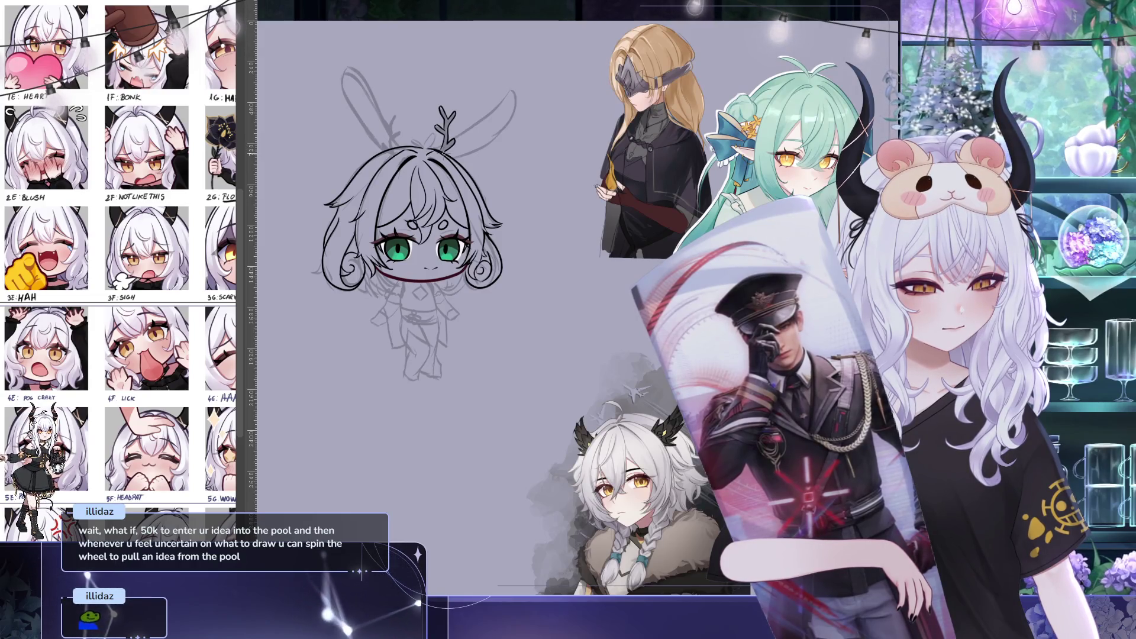
scroll(517, 80, "up", 1)
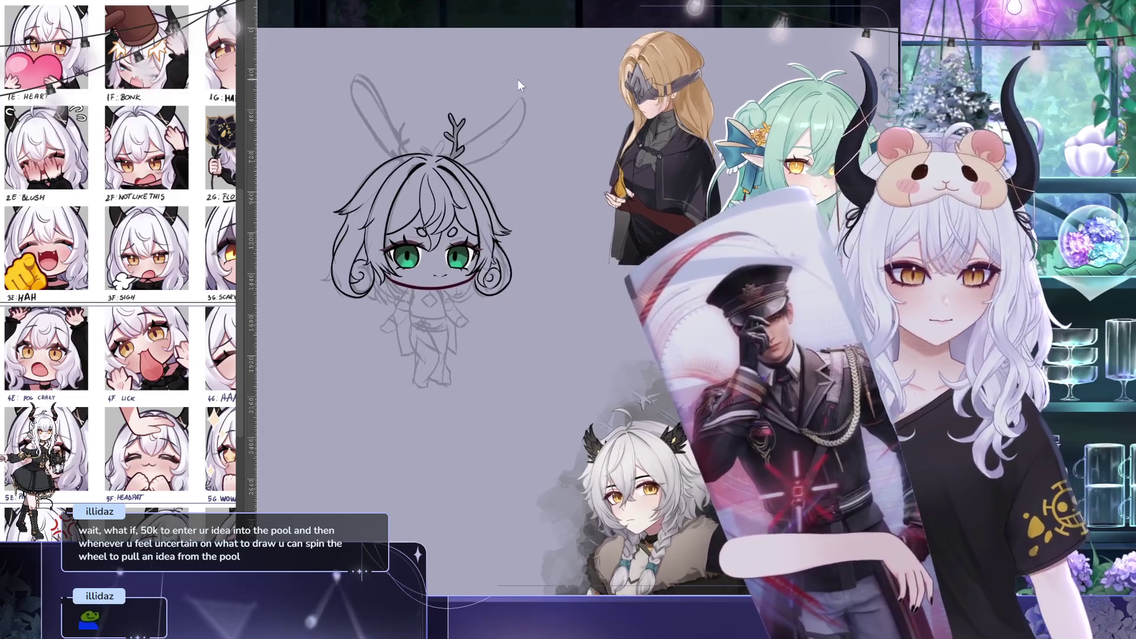
key("ctrl+t")
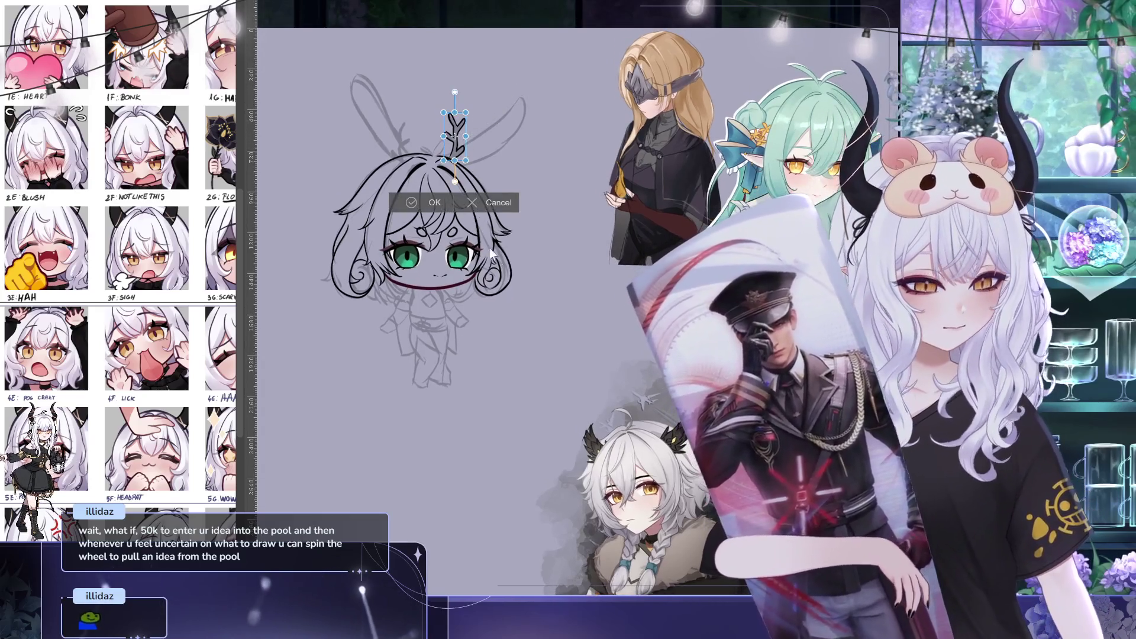
left_click_drag(463, 133, 411, 139)
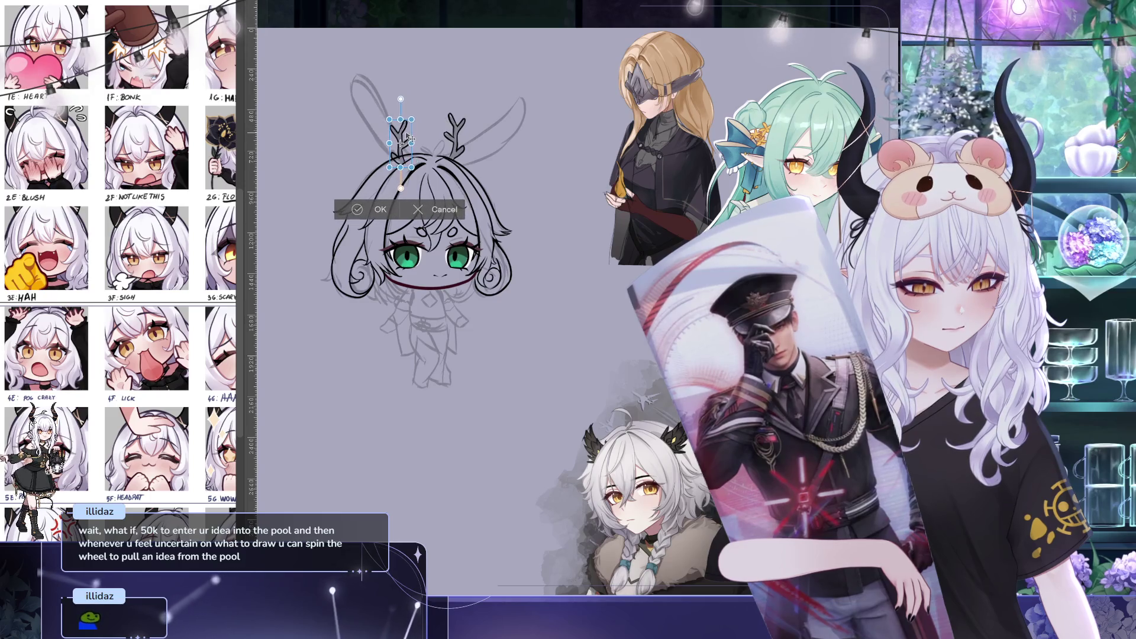
left_click(379, 209)
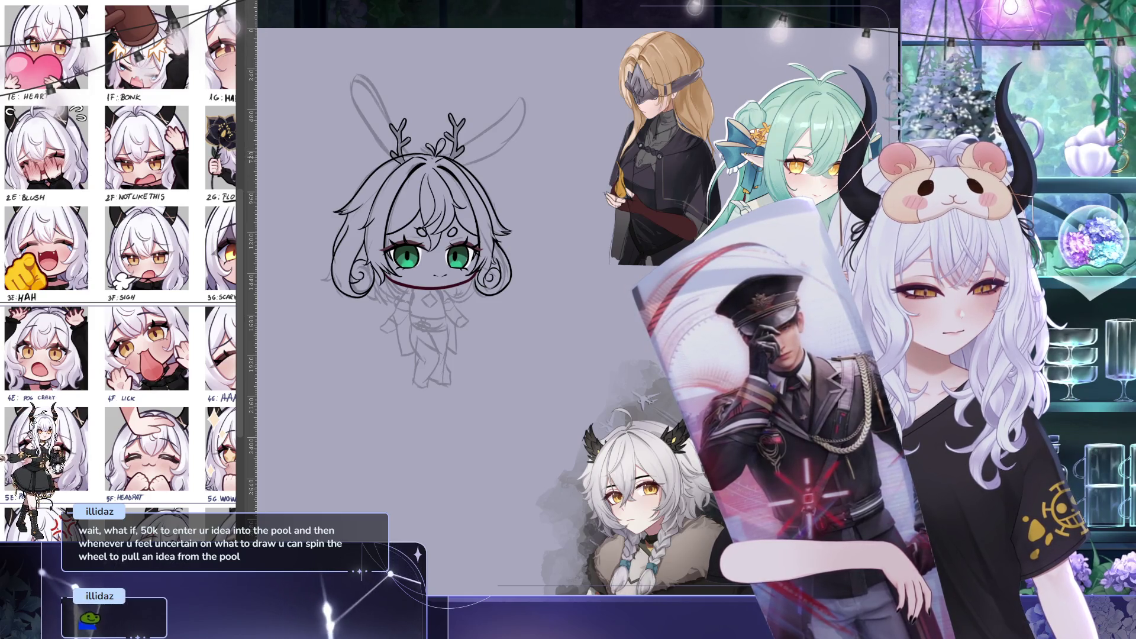
Ink the outer and inner edges of the right bunny ear
scroll(537, 83, "up", 1)
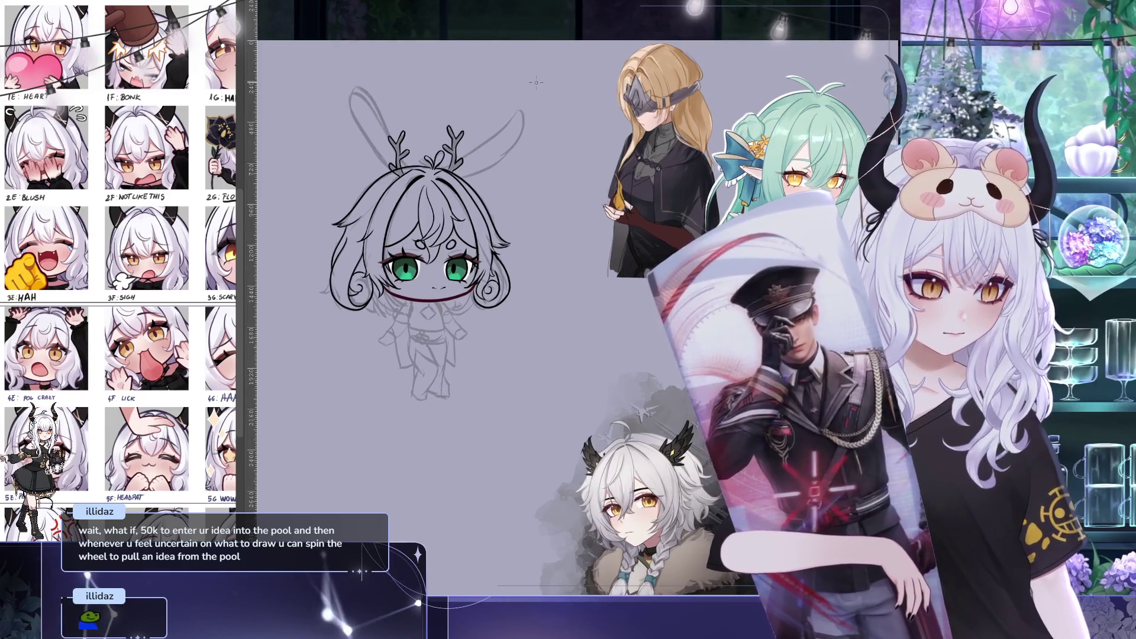
left_click_drag(536, 82, 546, 105)
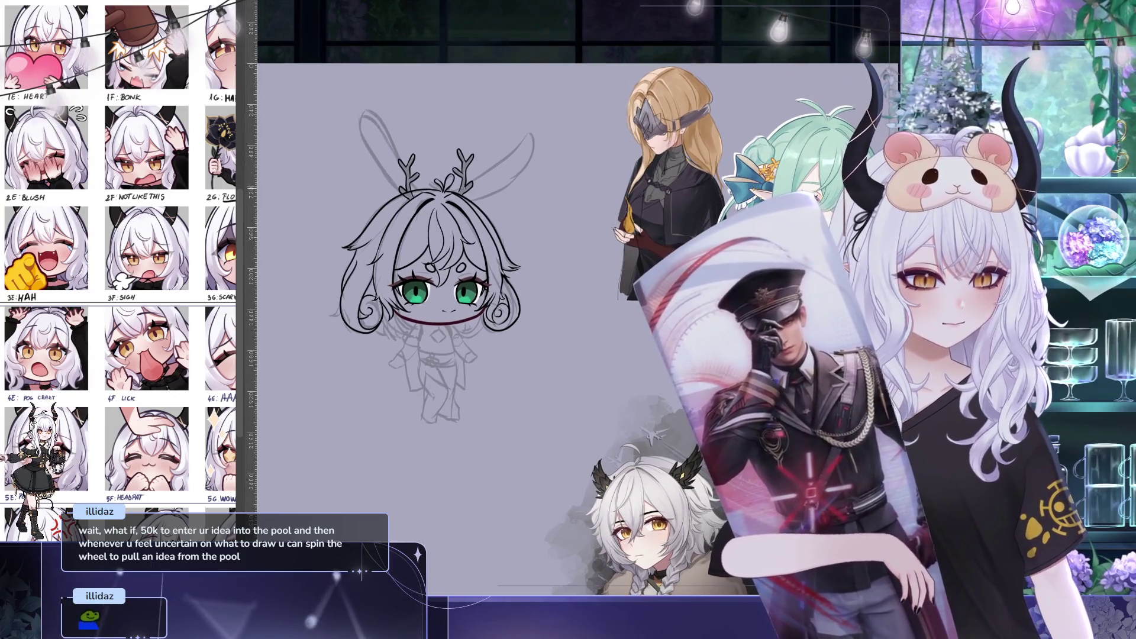
left_click_drag(474, 174, 510, 152)
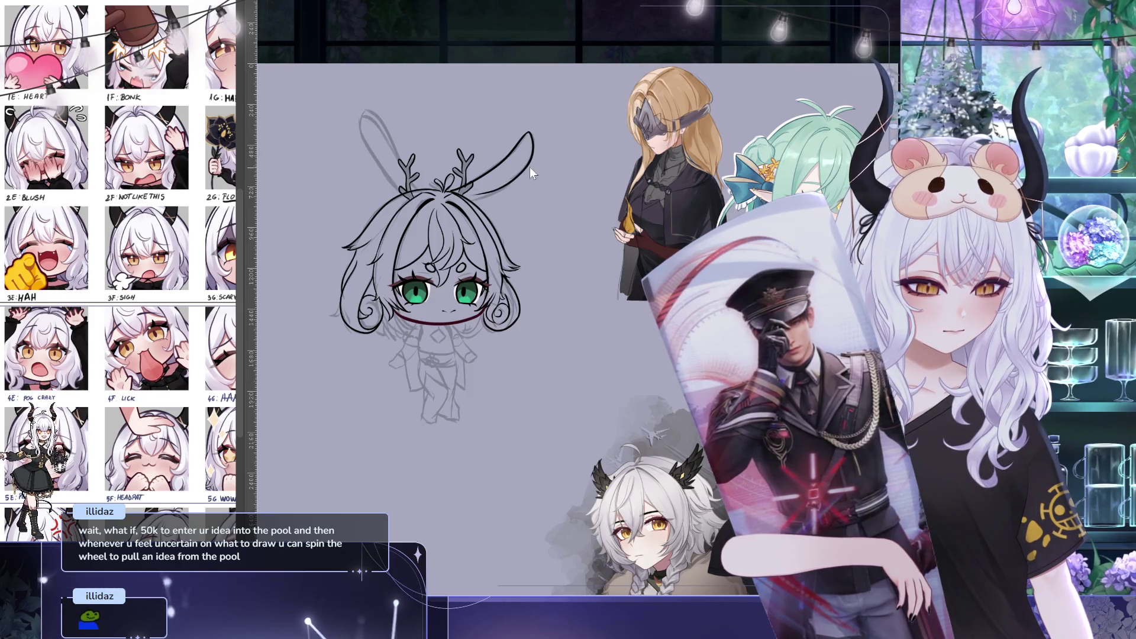
left_click_drag(530, 168, 495, 198)
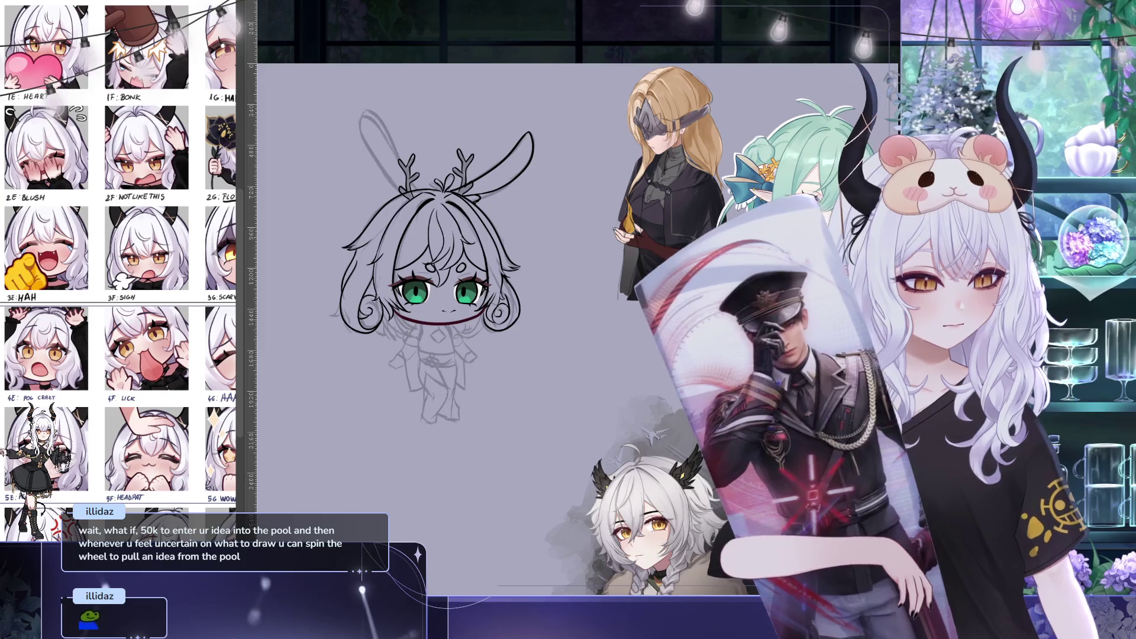
Ink the left bunny ear, test a tilt, then revert and keep its original angle
left_click_drag(405, 180, 363, 97)
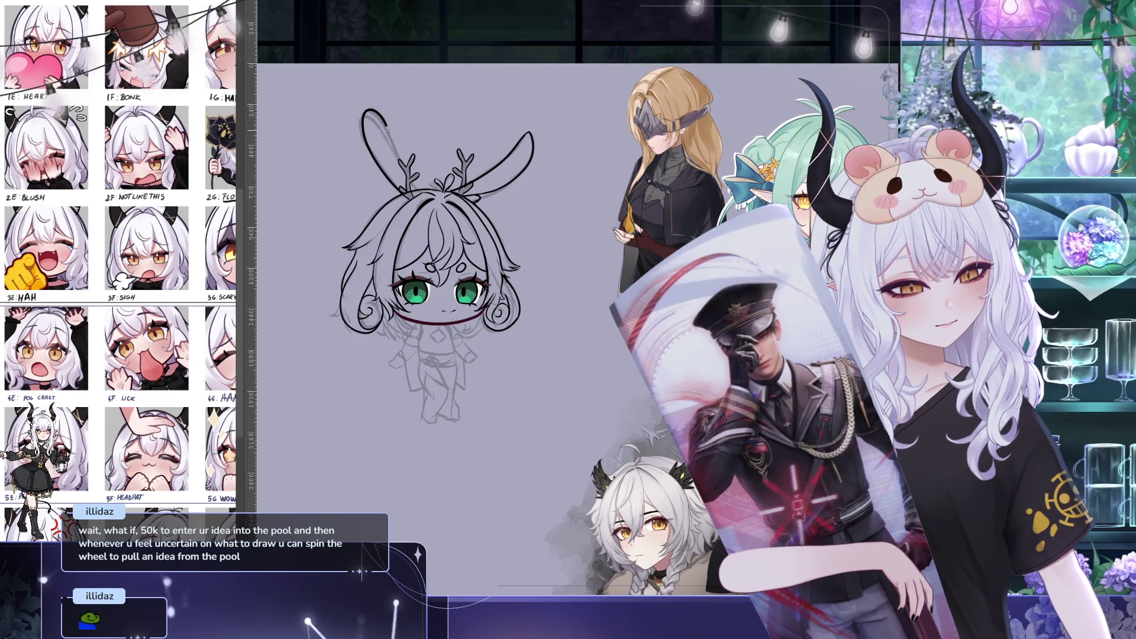
key("ctrl+z")
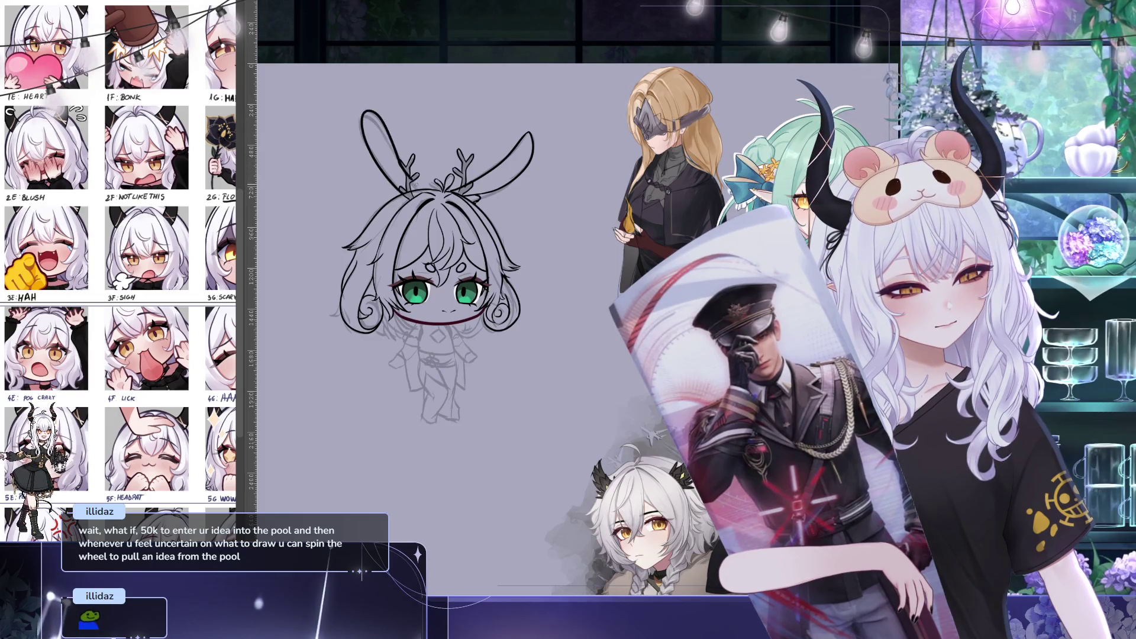
key("ctrl+z")
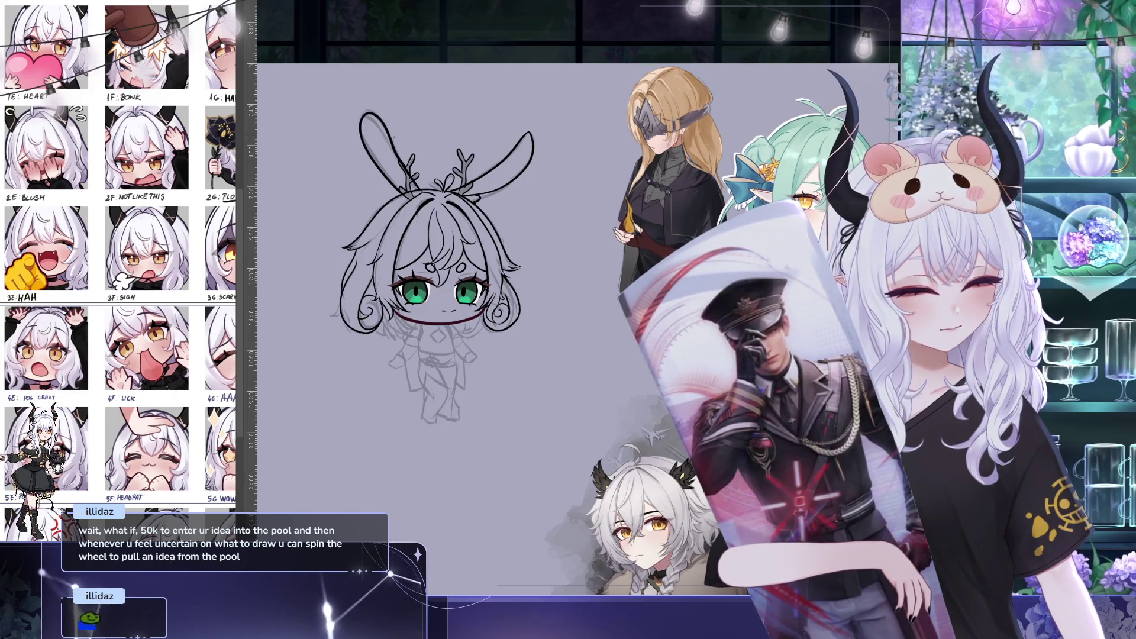
key("ctrl+t")
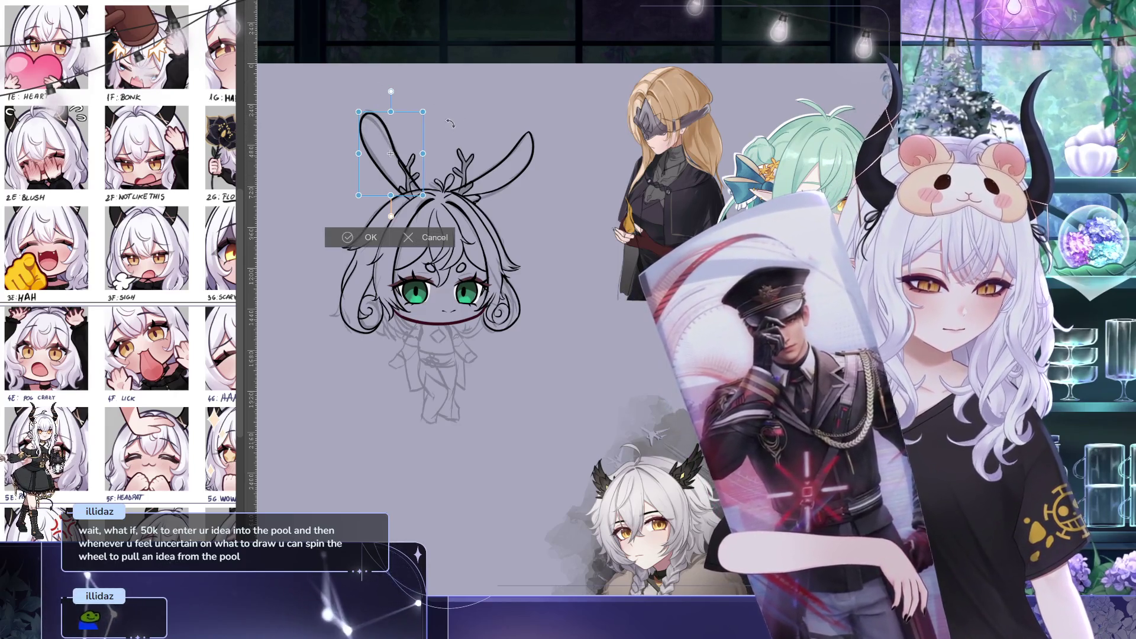
left_click_drag(452, 122, 484, 89)
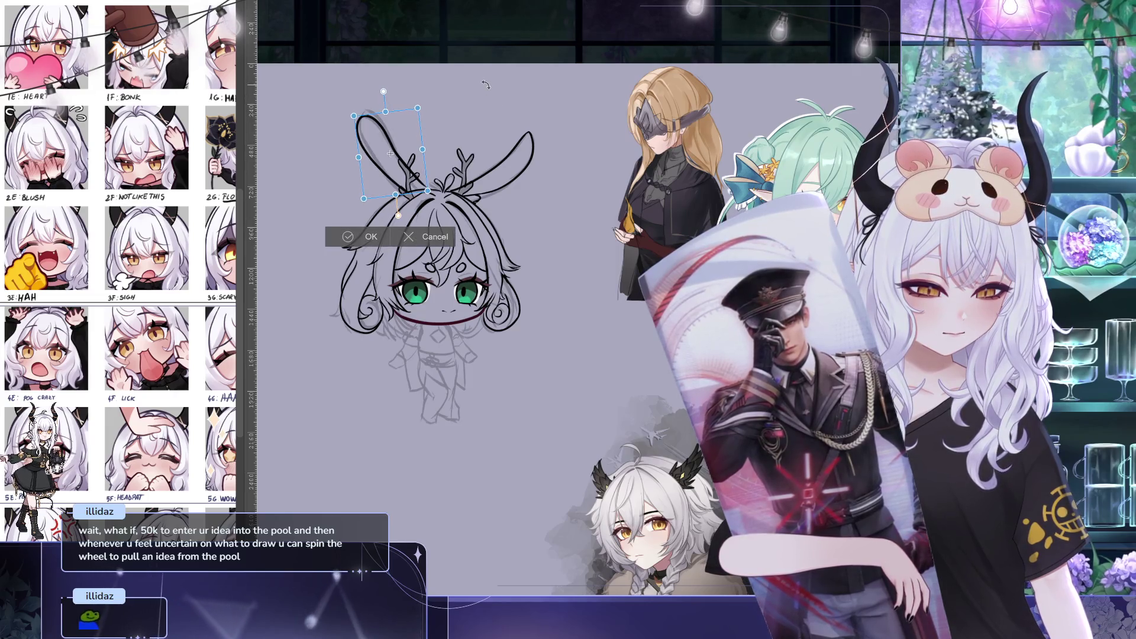
key("ctrl+z")
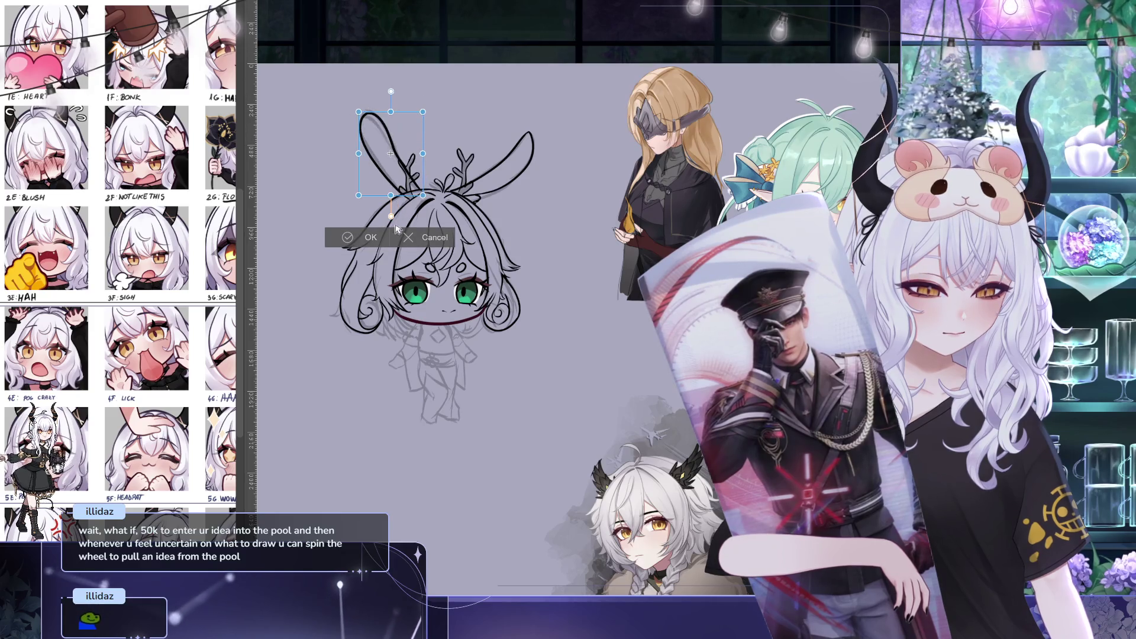
left_click(426, 238)
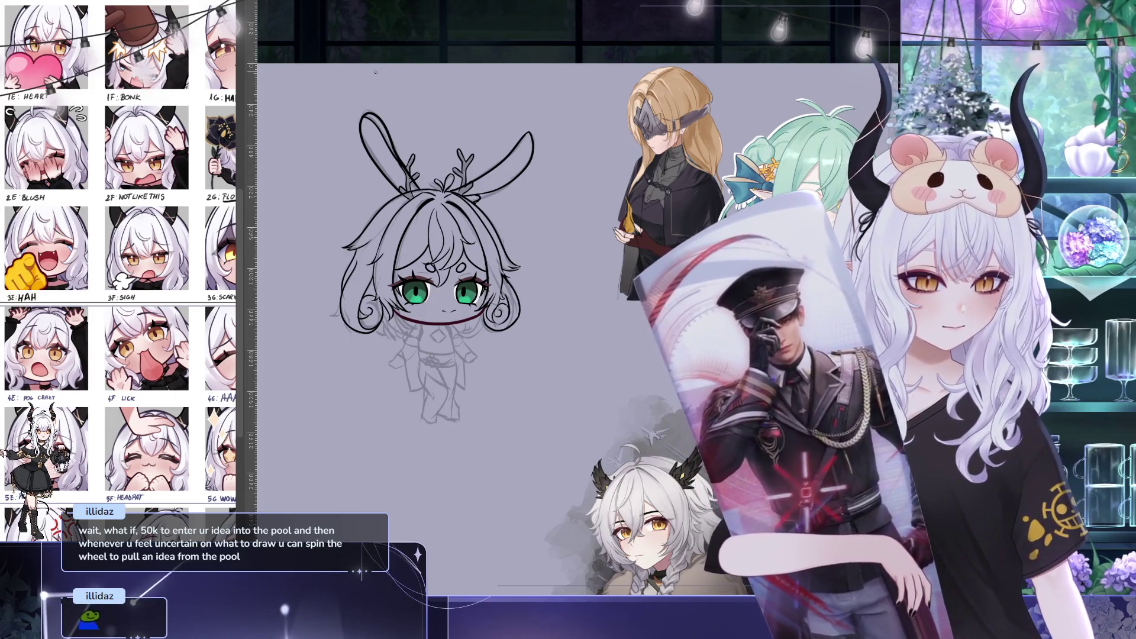
Compare with and without the left ear ink, then mirror the canvas view horizontally
key("ctrl+z")
key("ctrl+y")
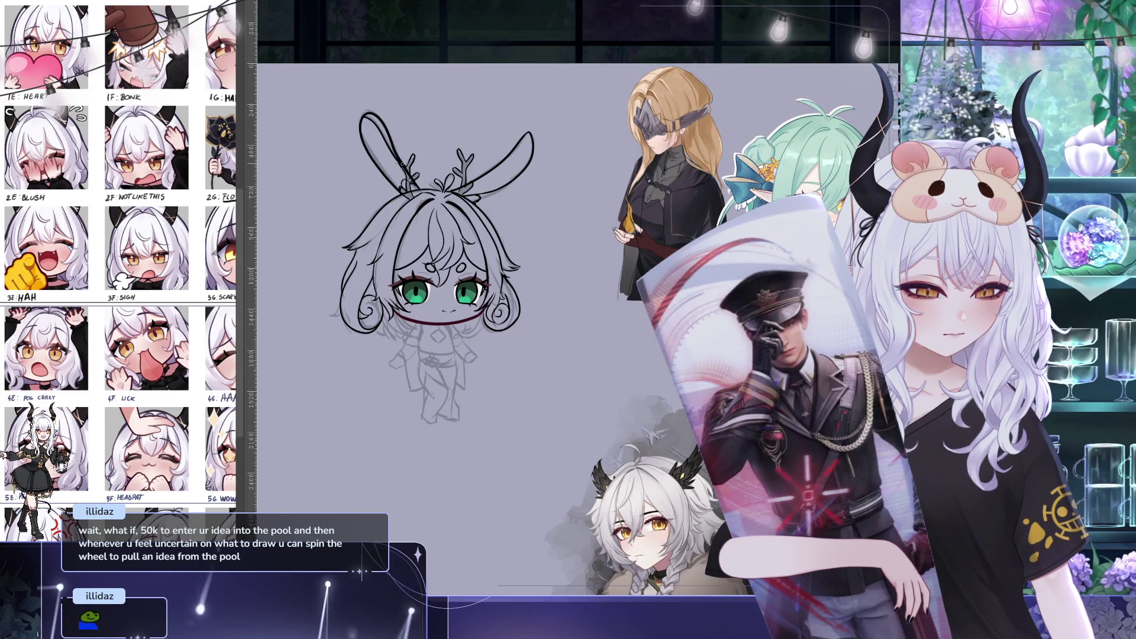
left_click_drag(529, 64, 529, 76)
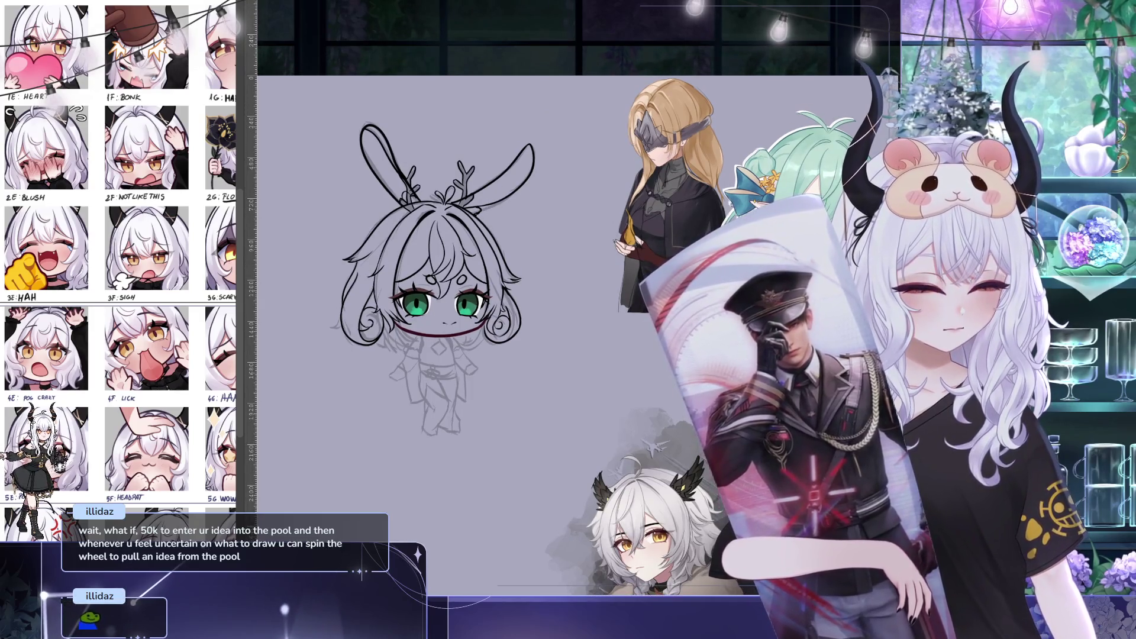
left_click_drag(682, 480, 701, 464)
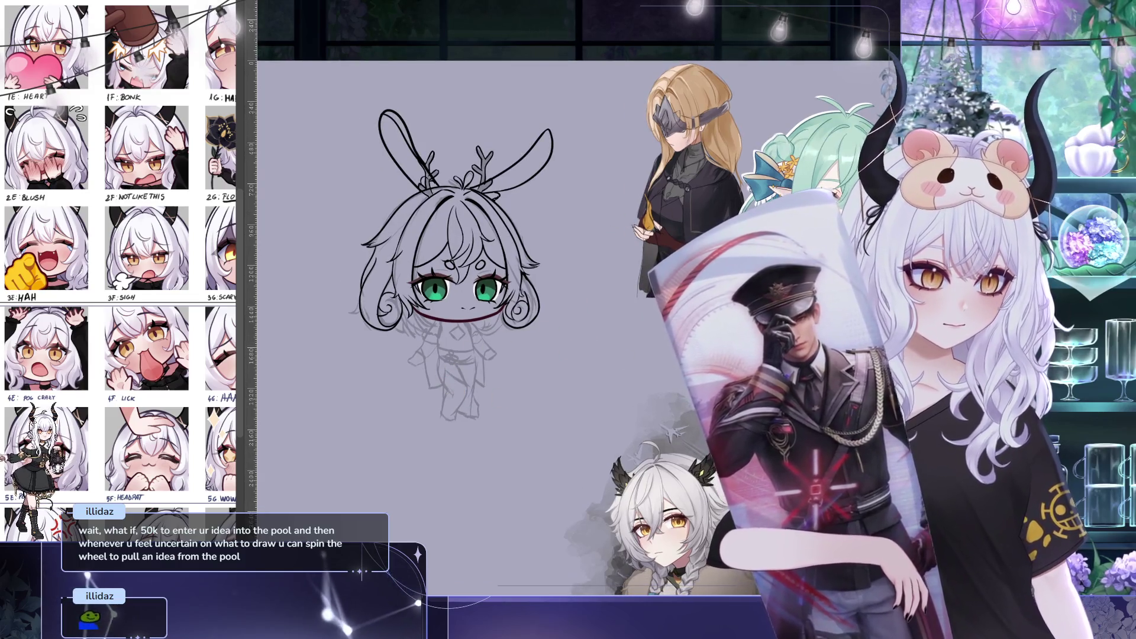
key("h")
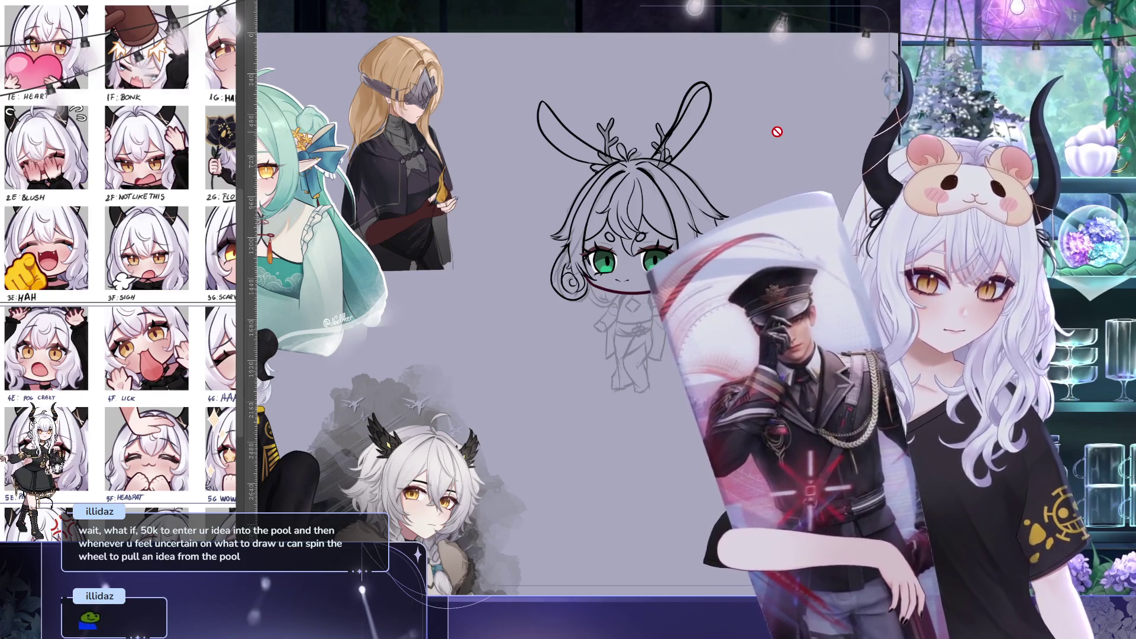
mouse_move(775, 128)
left_mouse_down()
mouse_move(747, 169)
mouse_move(659, 149)
left_mouse_up()
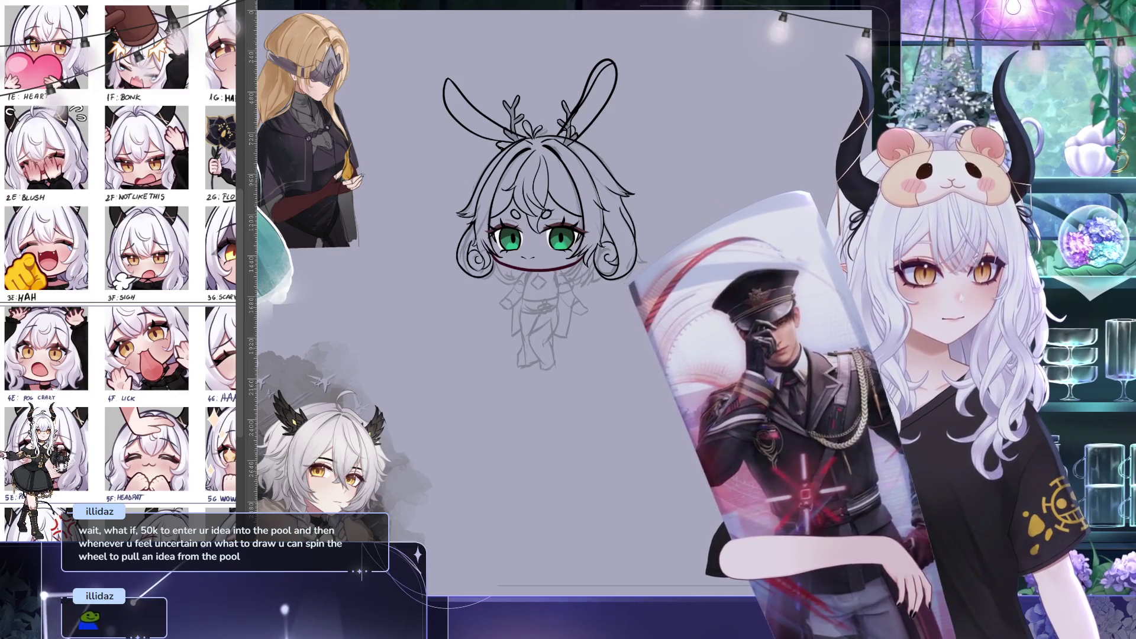
Check the bunny-girl reference, then join the green collar lines and add a green line beneath
key("ctrl+Tab")
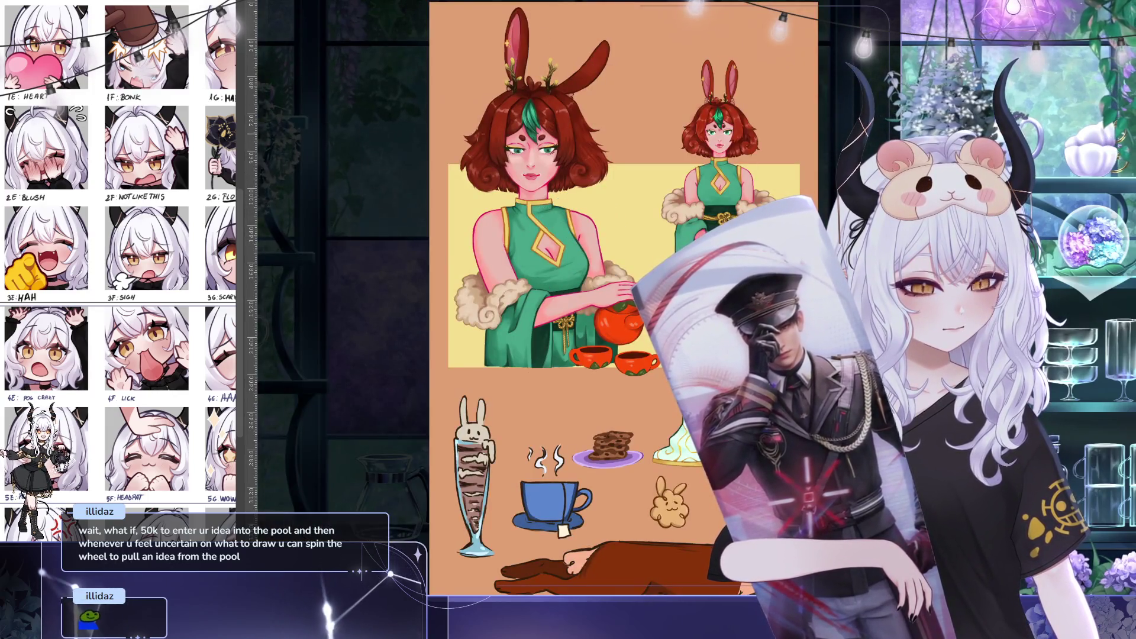
key("ctrl+Tab")
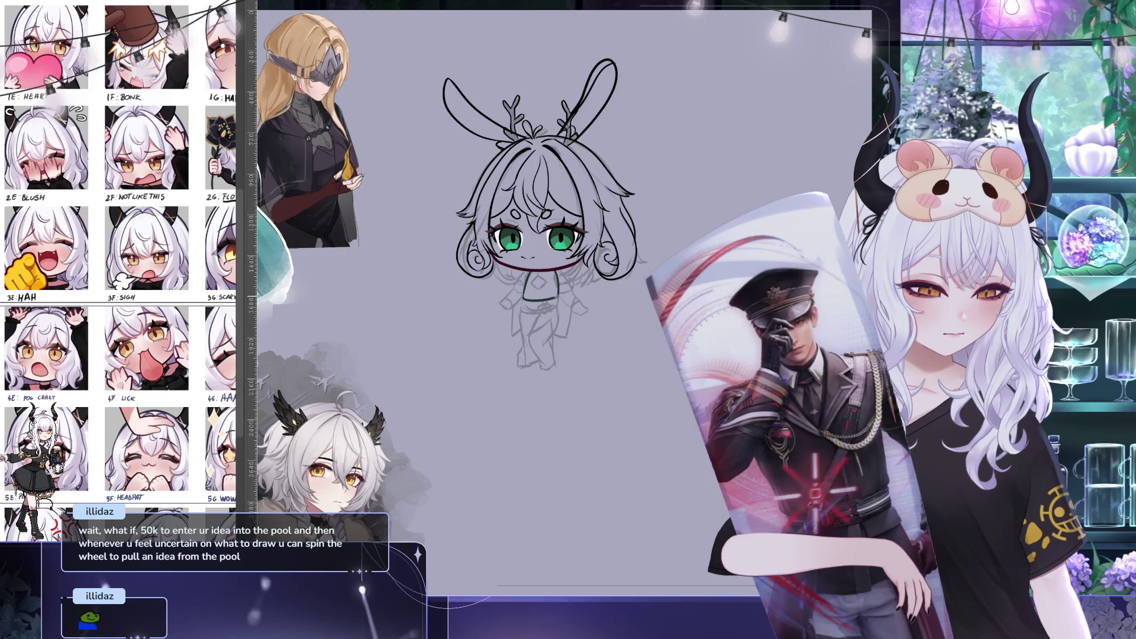
left_click_drag(524, 296, 558, 297)
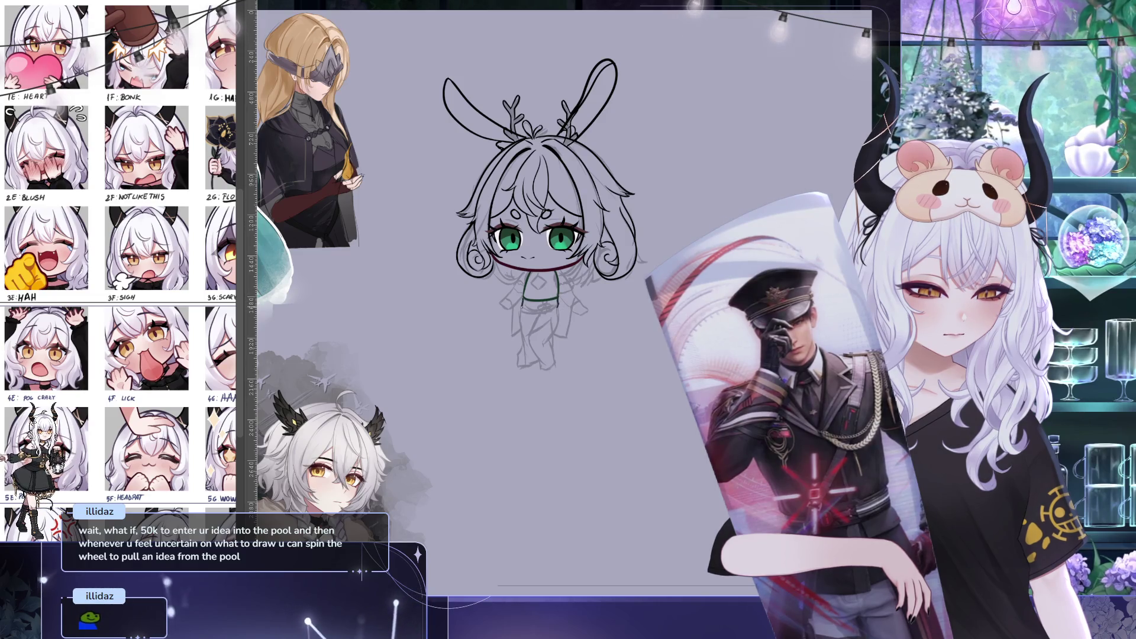
left_click_drag(522, 309, 558, 309)
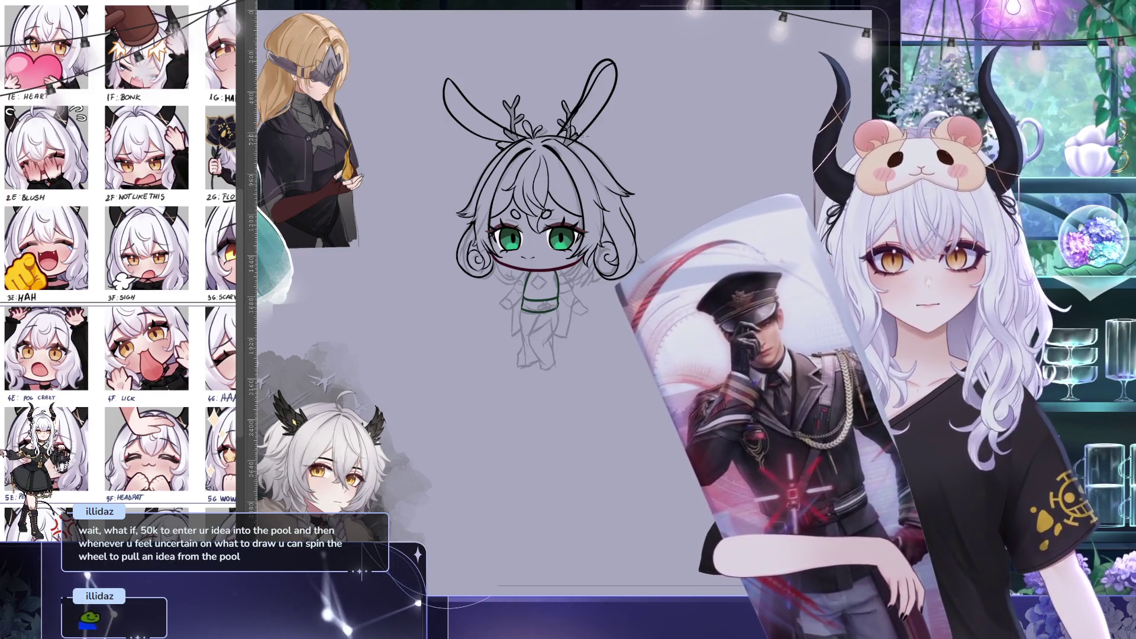
left_click(582, 1)
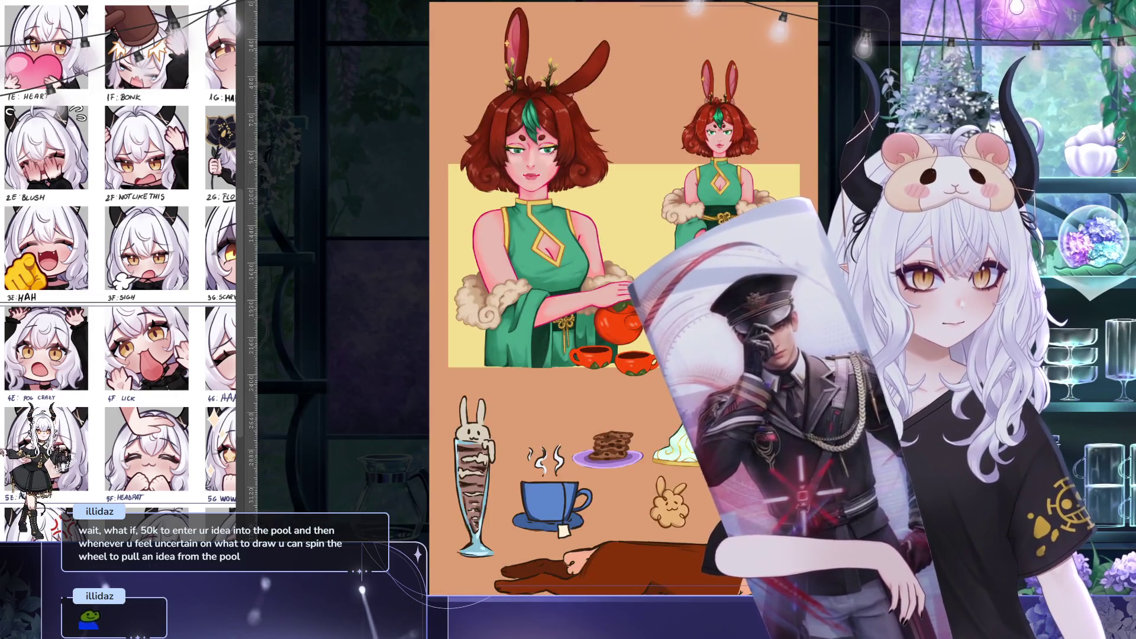
key("ctrl+Tab")
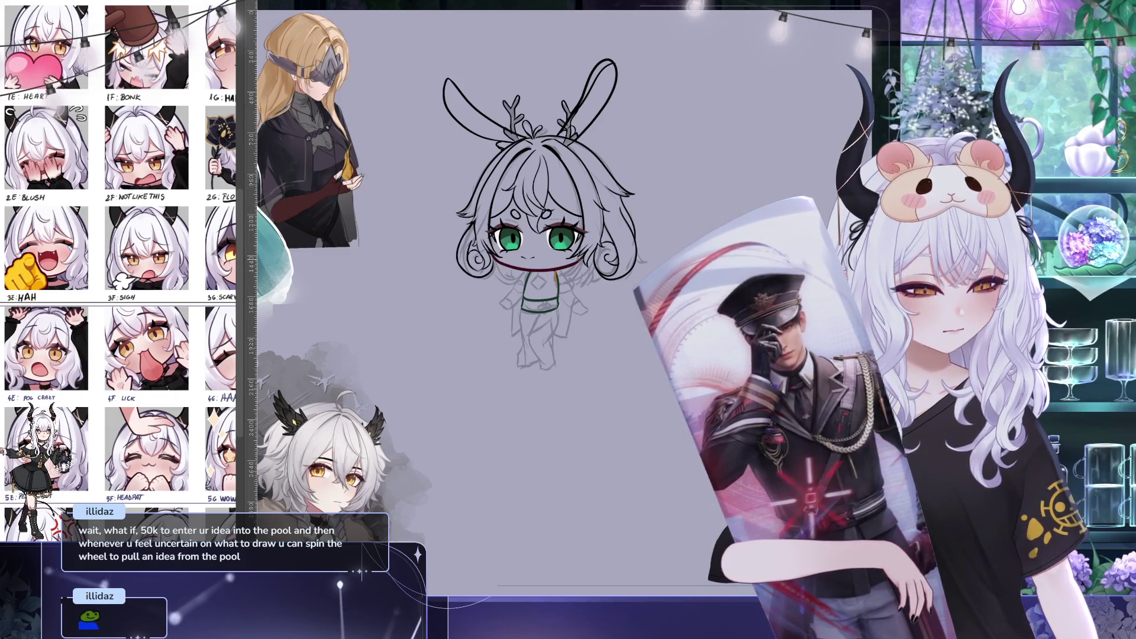
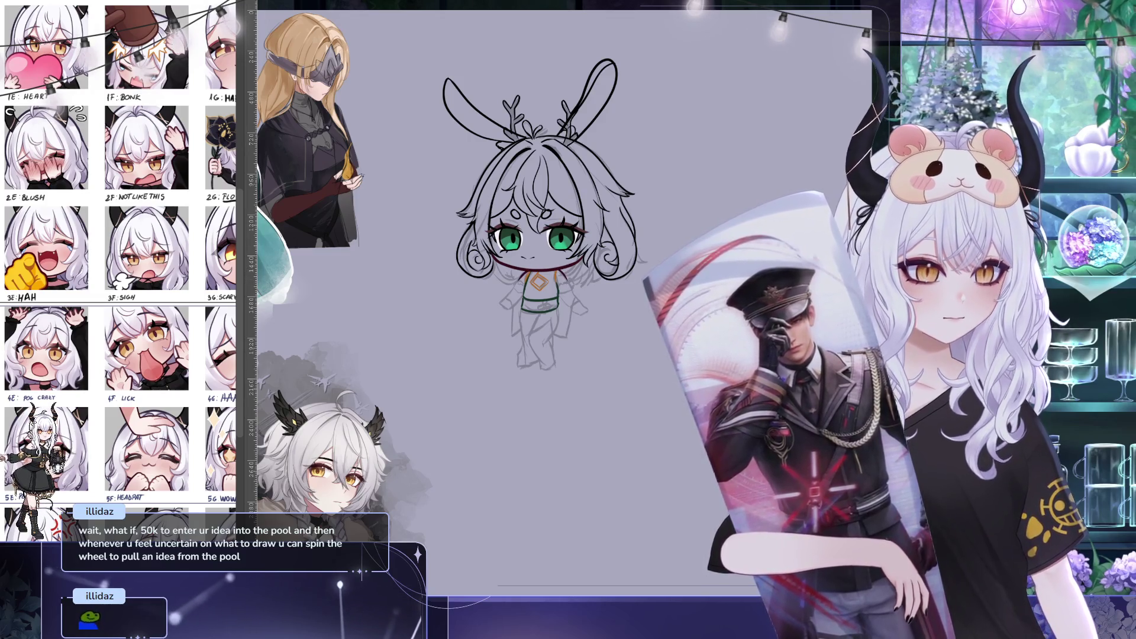
Compare against the finished reference illustration, then return to the chibi sketch
key("ctrl+Tab")
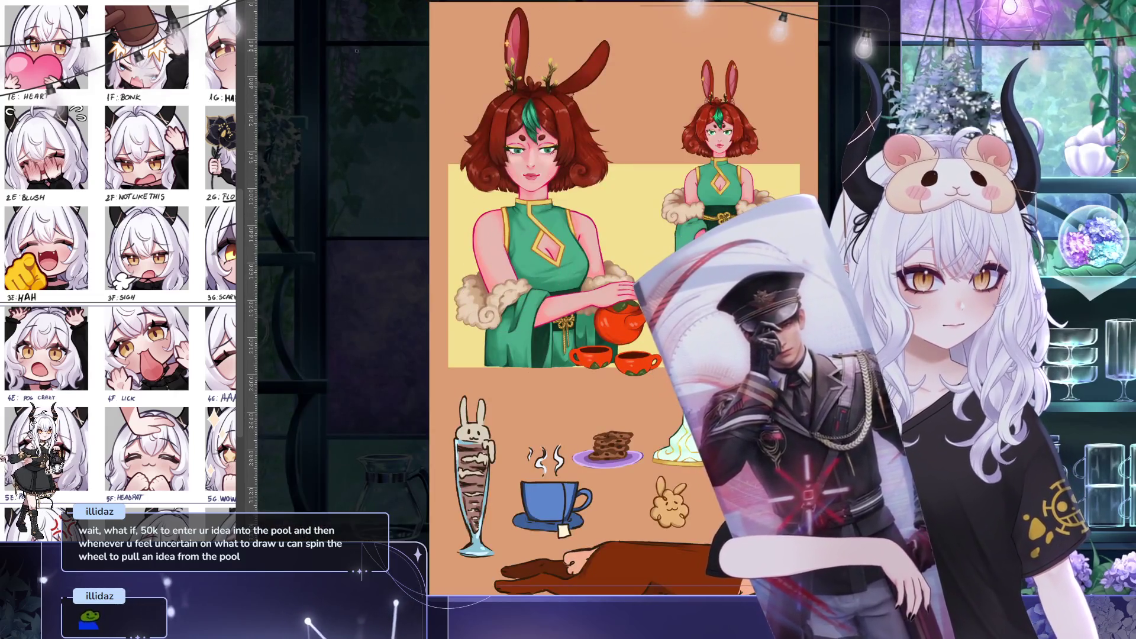
key("ctrl+Tab")
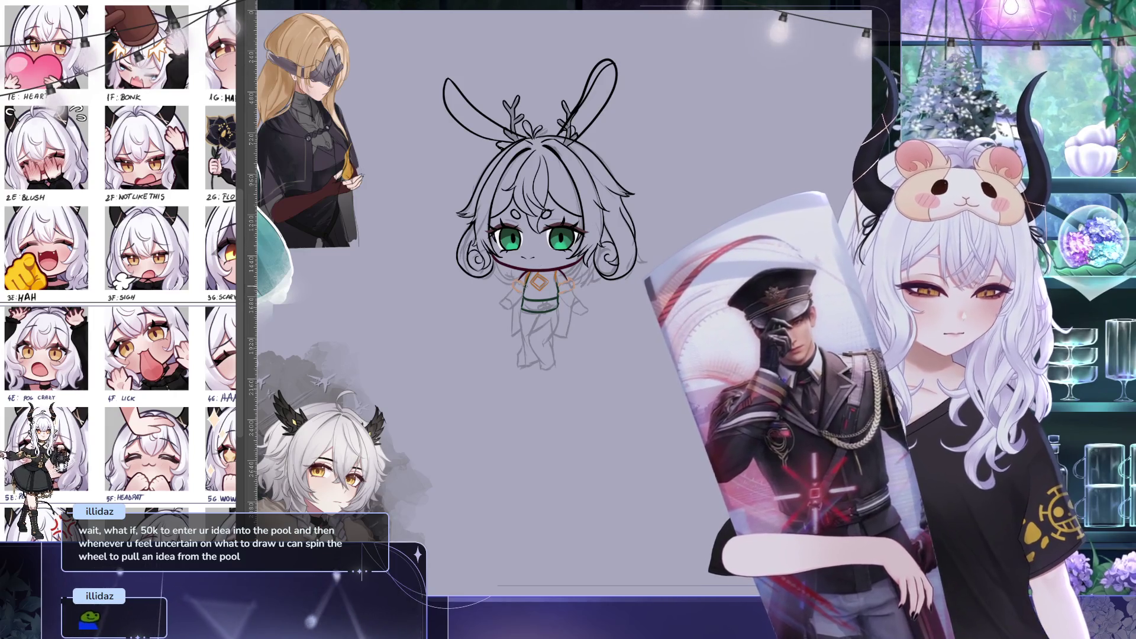
left_click_drag(562, 296, 548, 305)
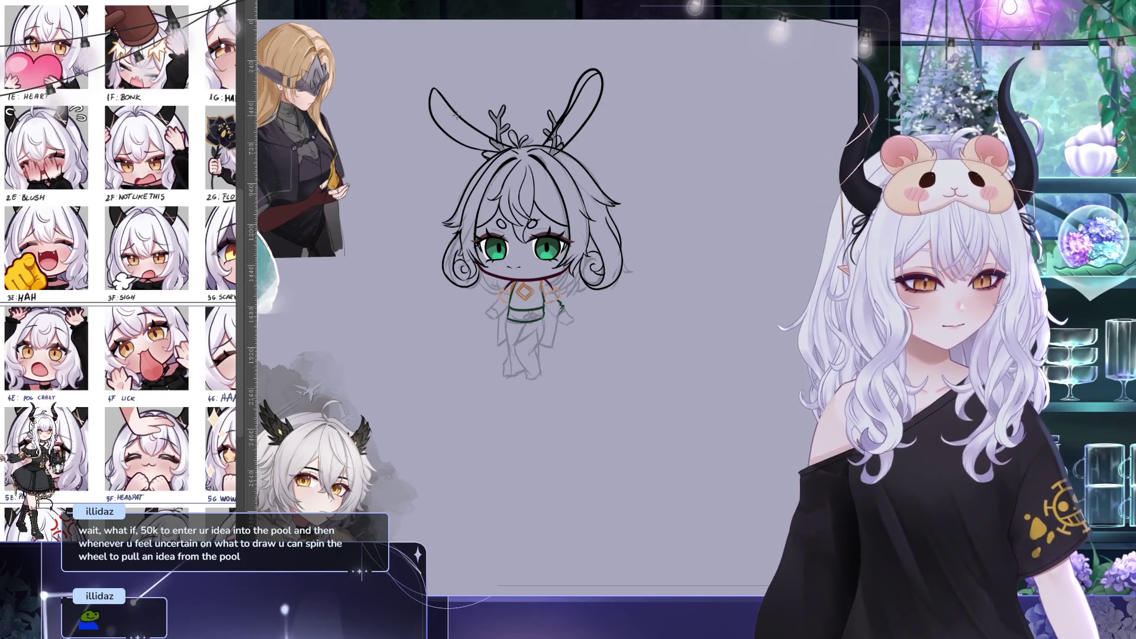
Transform the left bunny ear's shape and position, then undo and redo the last stroke
key("ctrl+t")
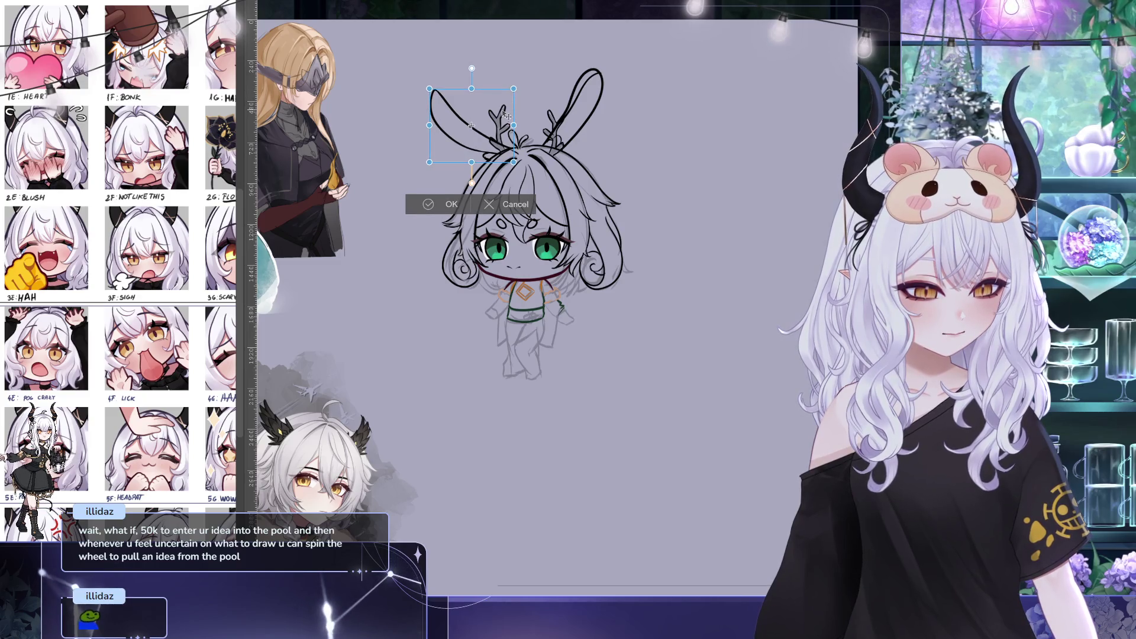
left_click(451, 204)
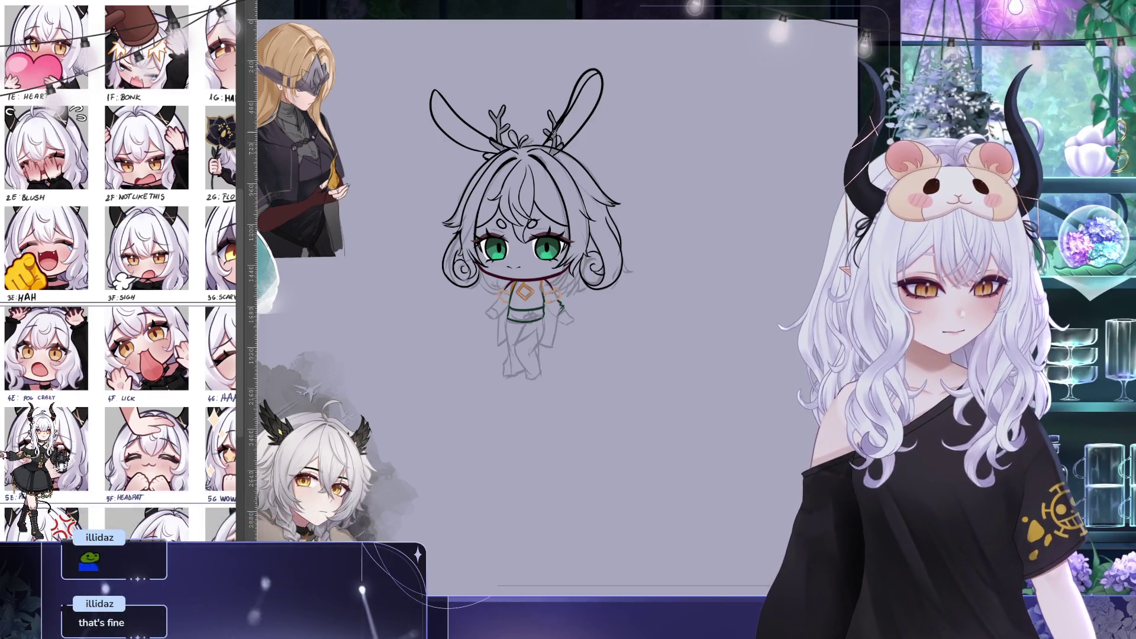
left_click_drag(619, 275, 599, 293)
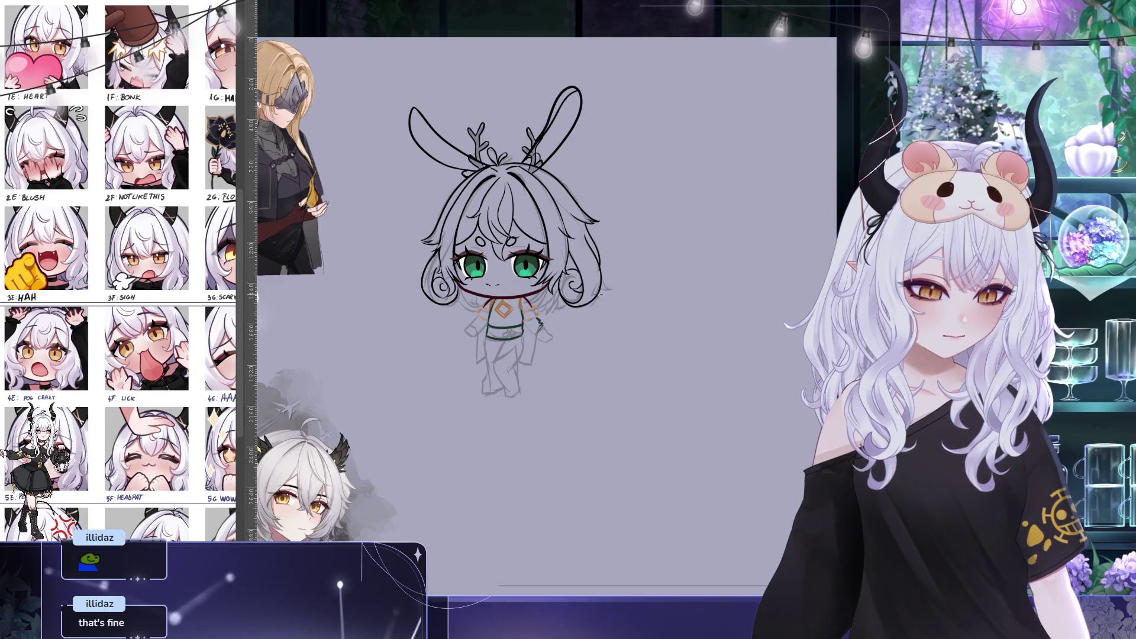
key("ctrl+z")
key("ctrl+y")
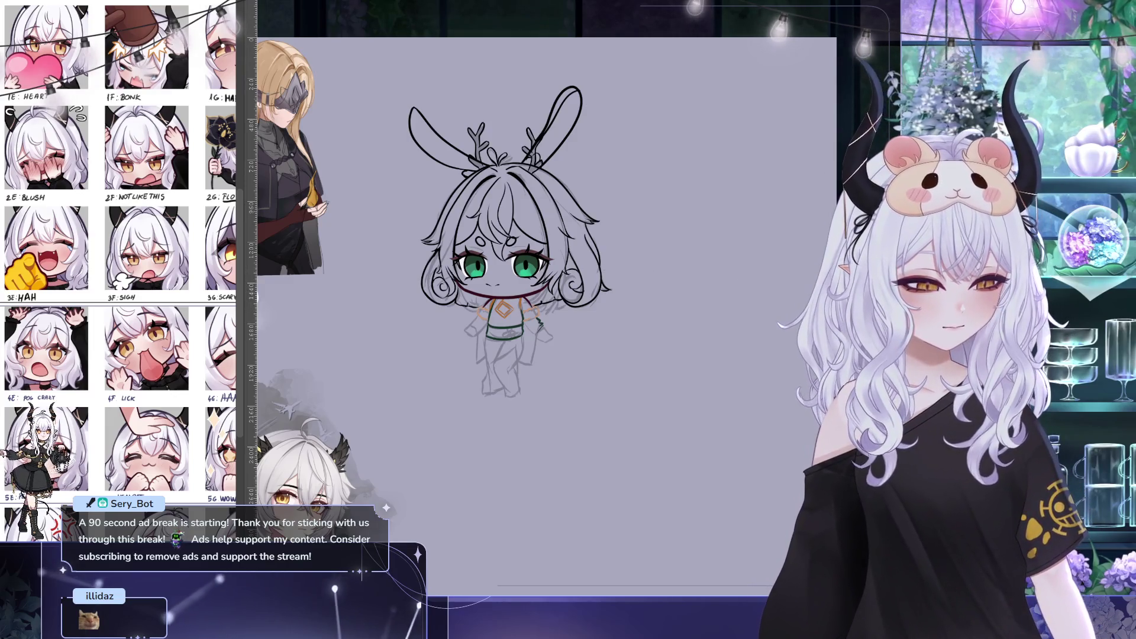
left_click_drag(515, 296, 489, 273)
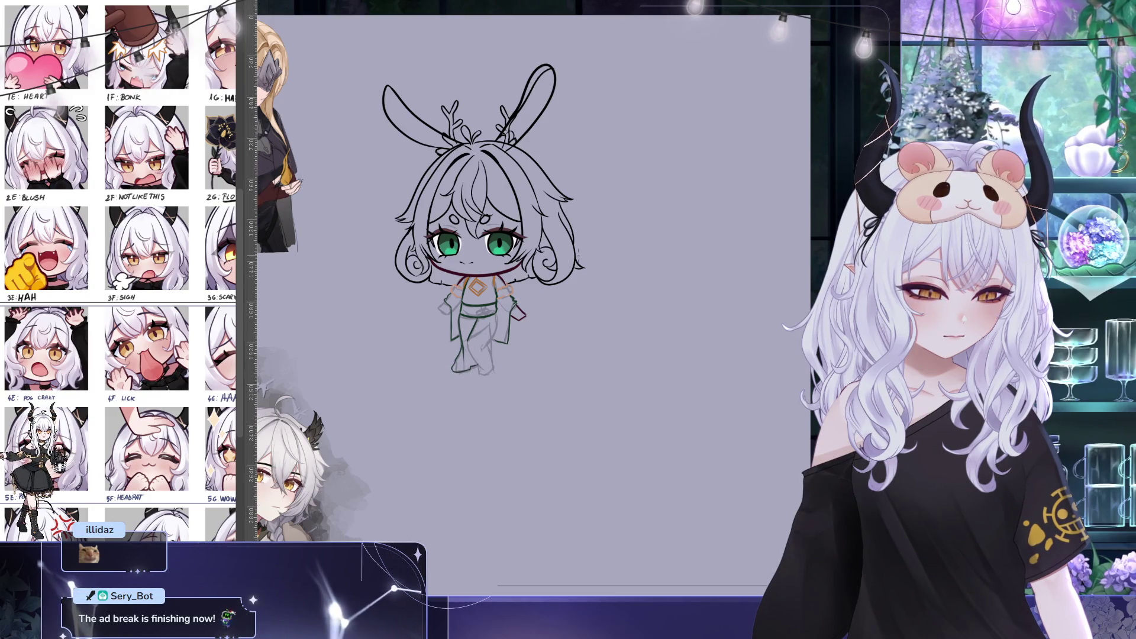
Sample colours from the chibi's hand, chest and torso, and draw an orange line down the right leg
left_click(520, 310, "ctrl")
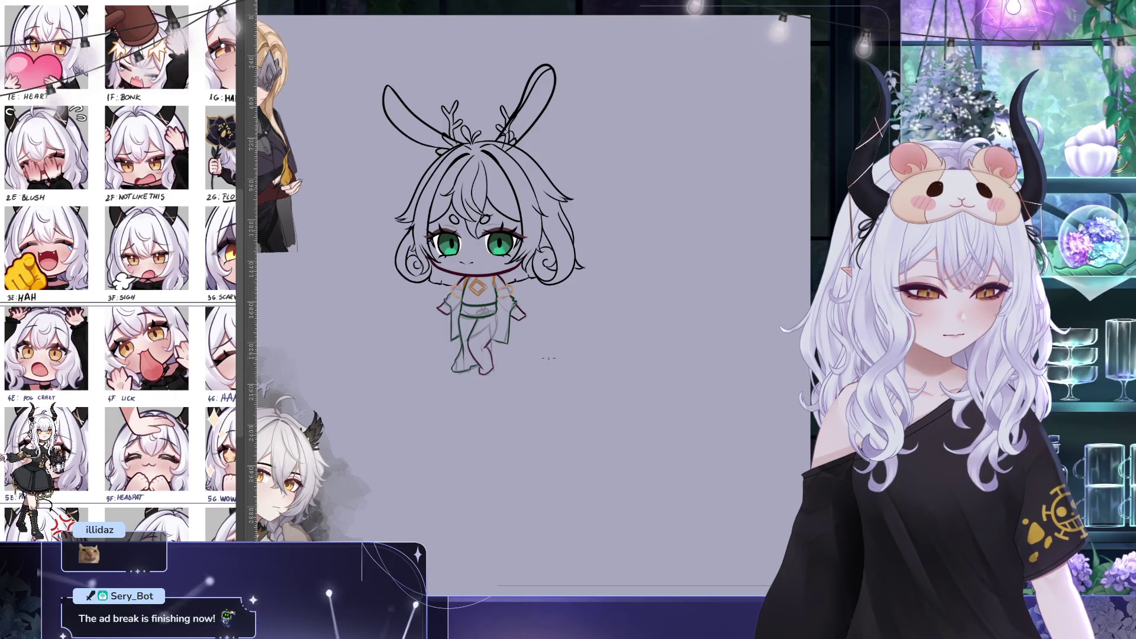
left_click(491, 279, "alt")
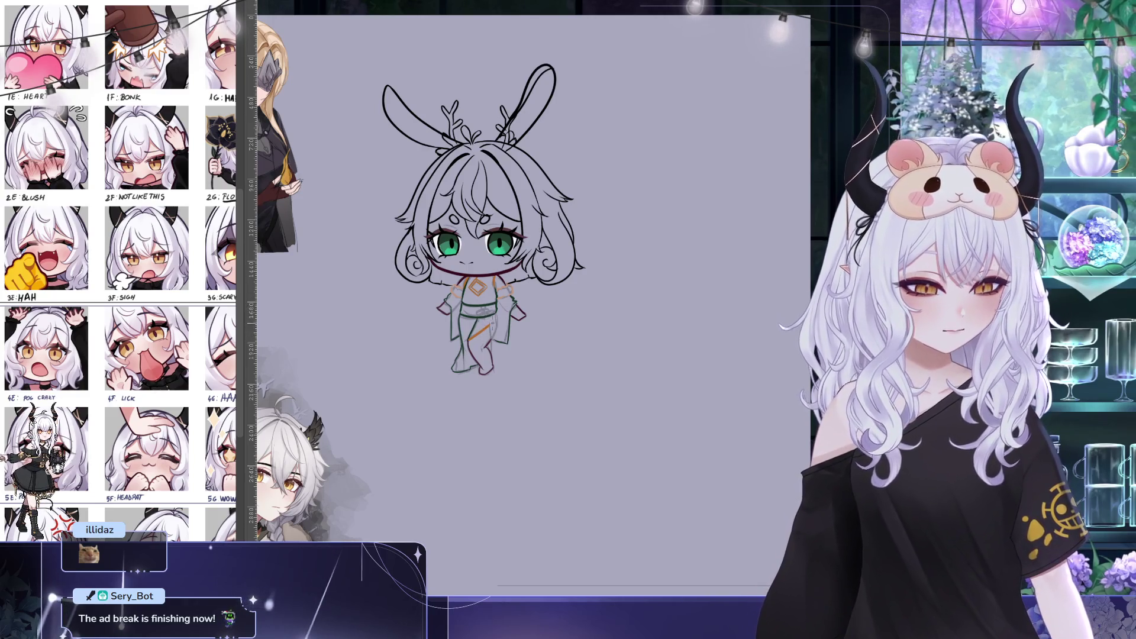
left_click_drag(491, 324, 488, 355)
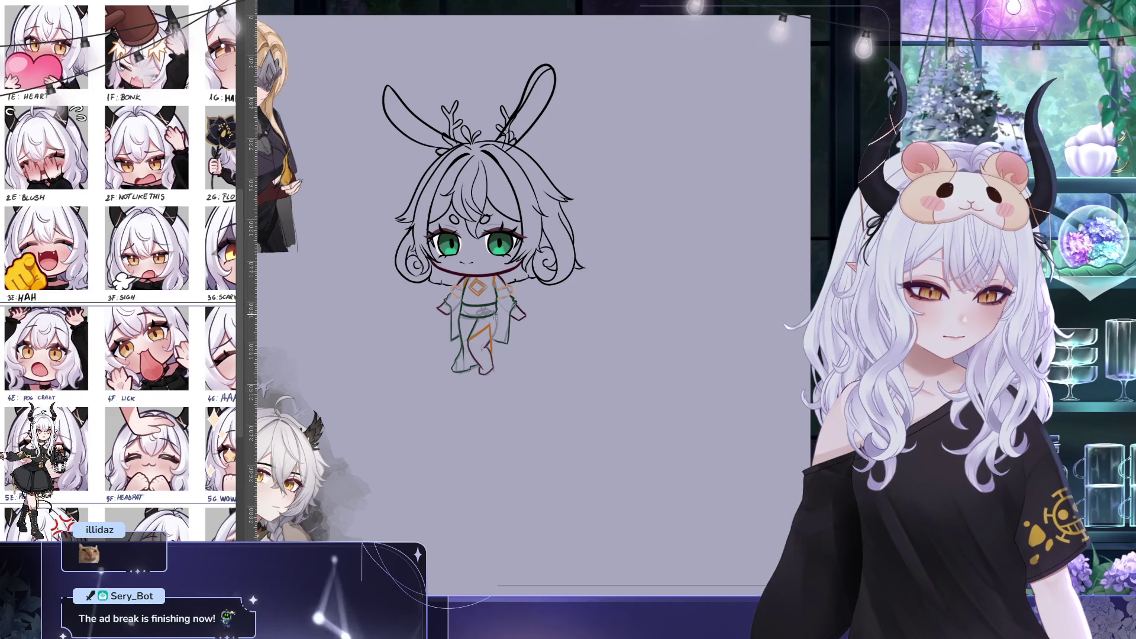
left_click(495, 316, "alt")
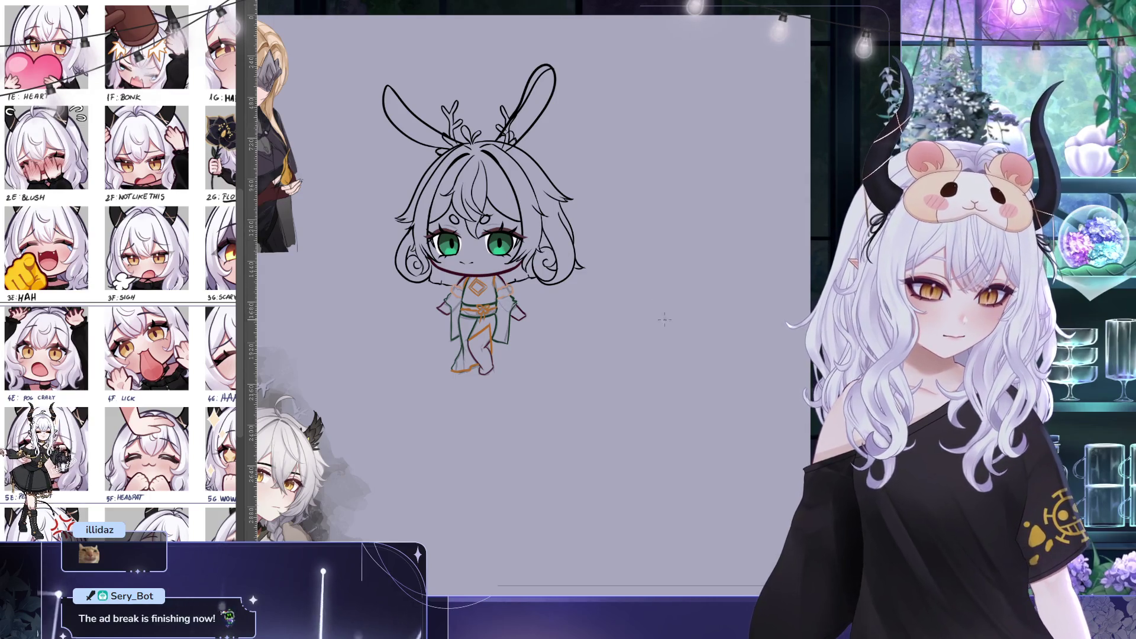
left_click_drag(647, 330, 680, 343)
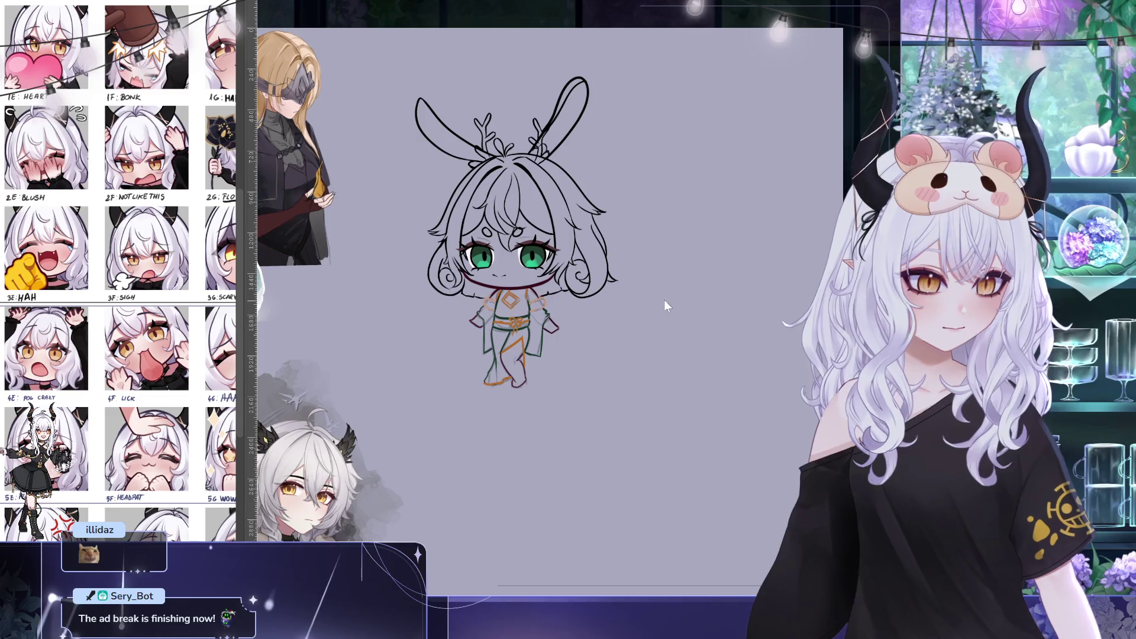
Fill the chibi's face with a pale skin colour under the lineart
left_click_drag(625, 225, 610, 207)
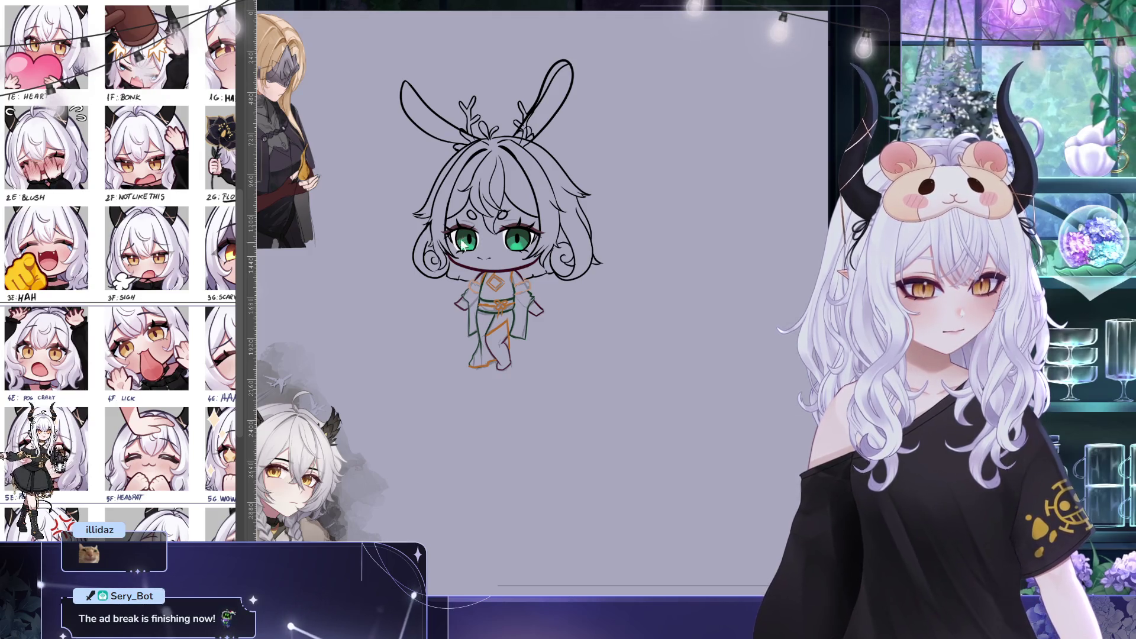
mouse_move(489, 233)
left_mouse_down()
mouse_move(473, 199)
mouse_move(449, 255)
mouse_move(509, 260)
mouse_move(535, 237)
mouse_move(515, 219)
mouse_move(485, 236)
left_mouse_up()
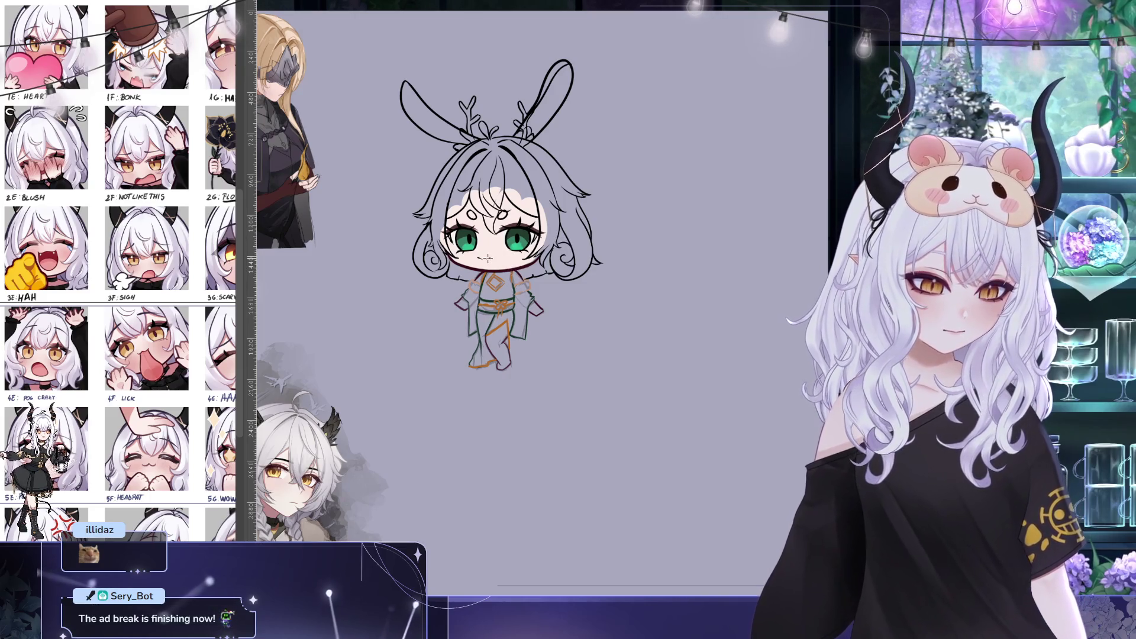
key("ctrl+t")
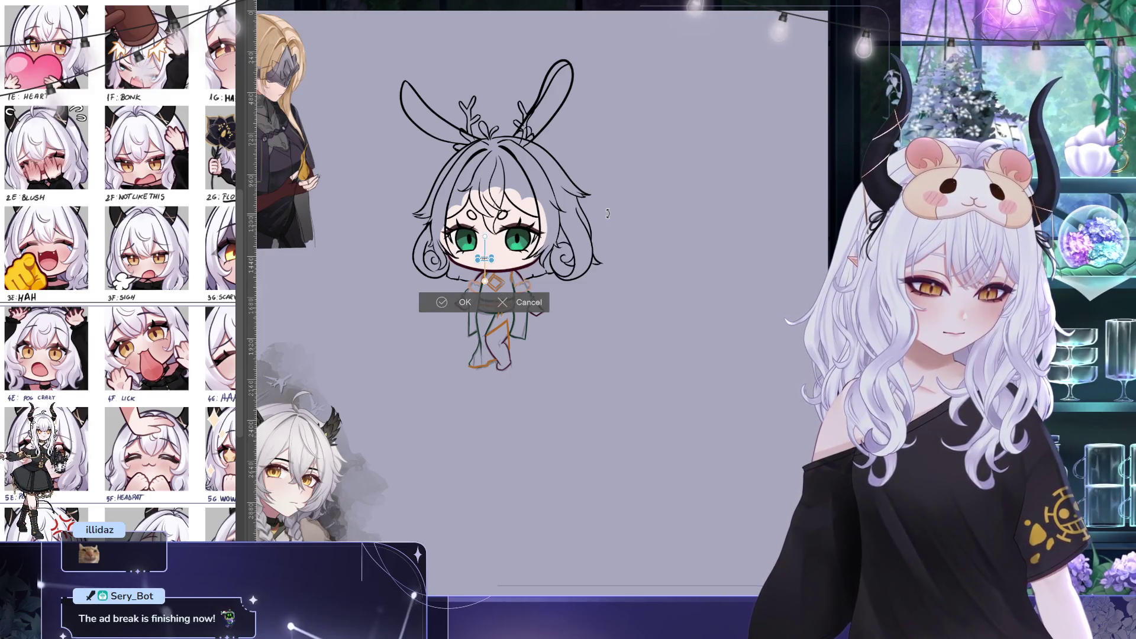
left_click(460, 301)
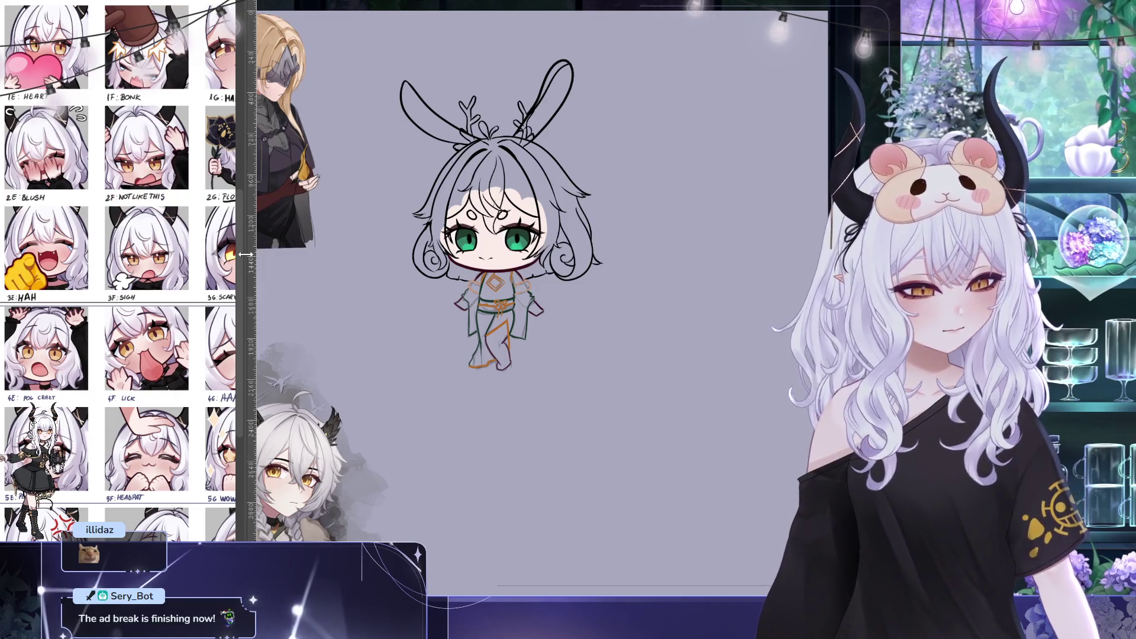
left_click(153, 271, "alt")
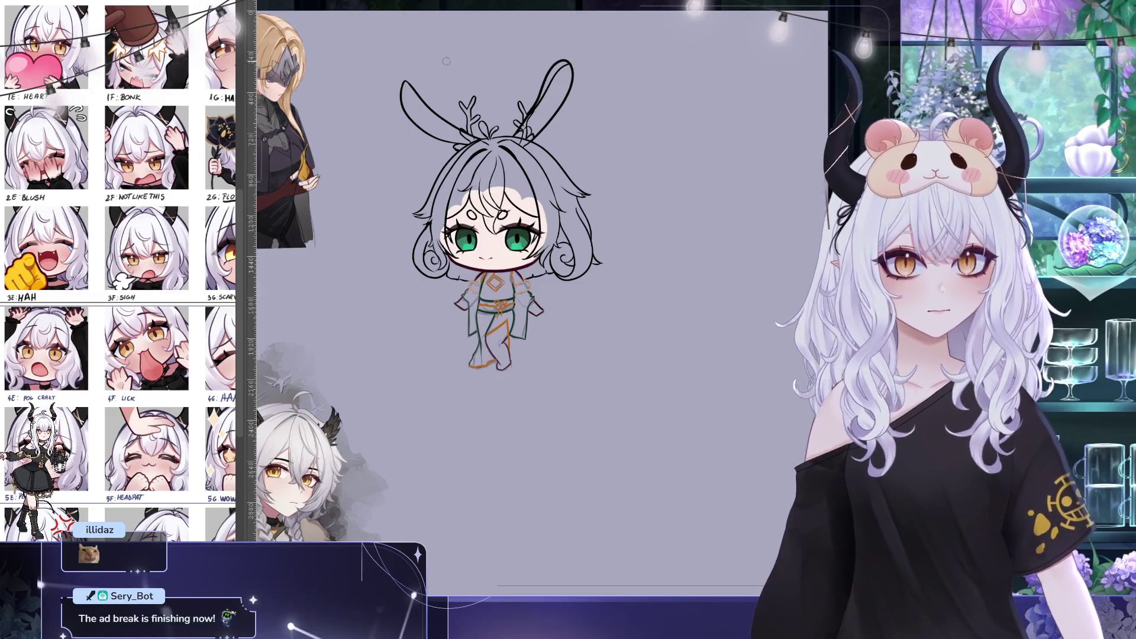
key("ctrl+Tab")
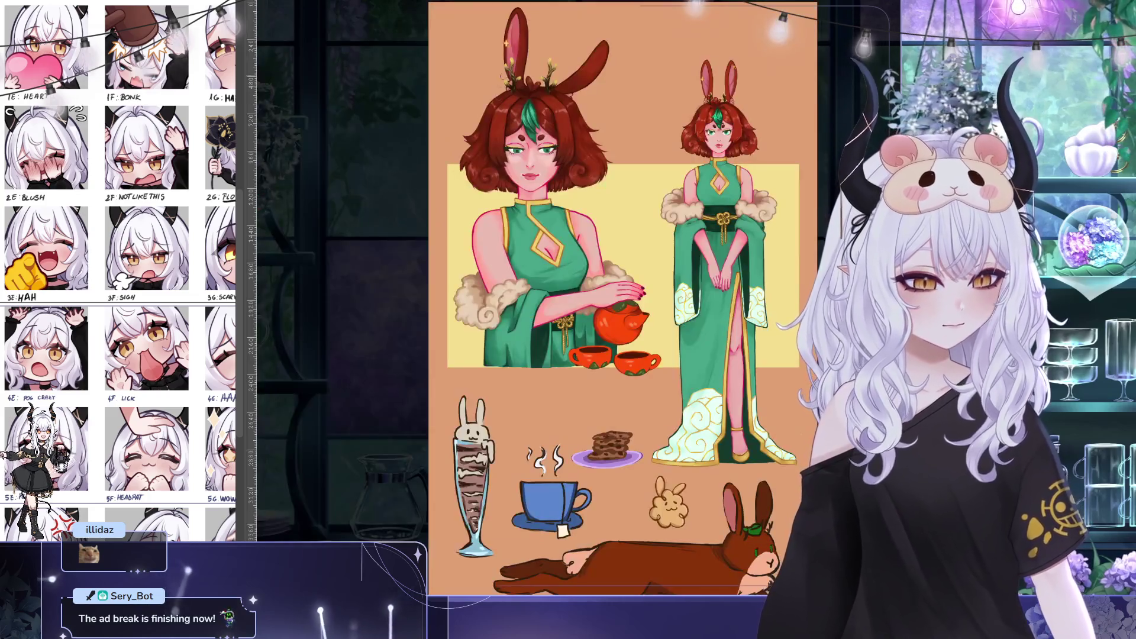
key("ctrl+Tab")
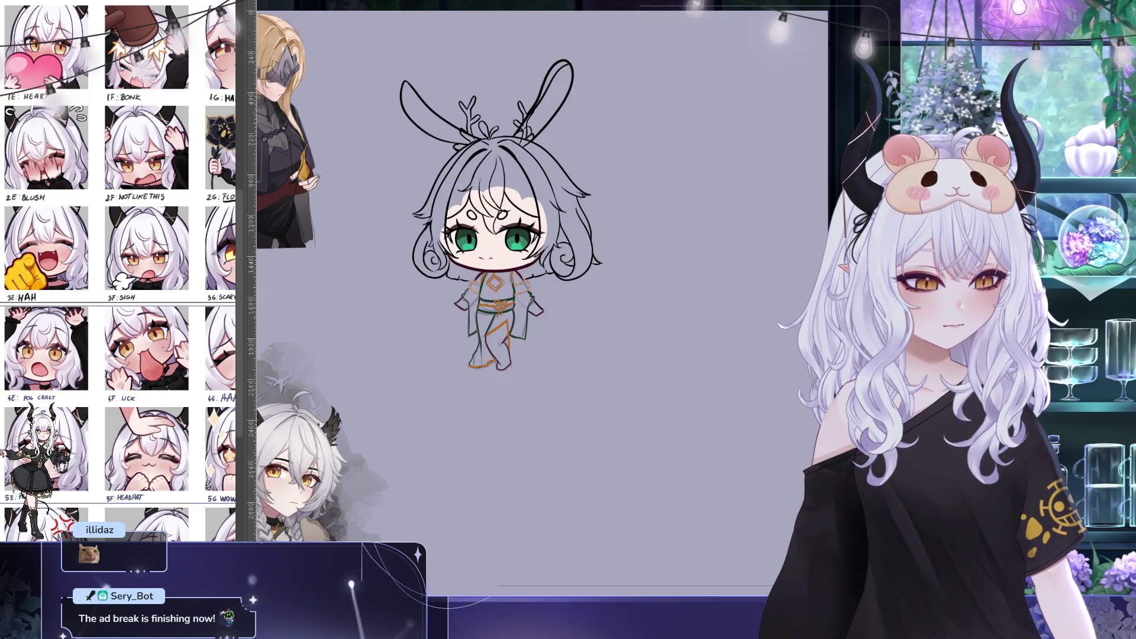
Paint a red lock on the left side of the hair, extending and darkening its tips
left_click_drag(437, 207, 435, 241)
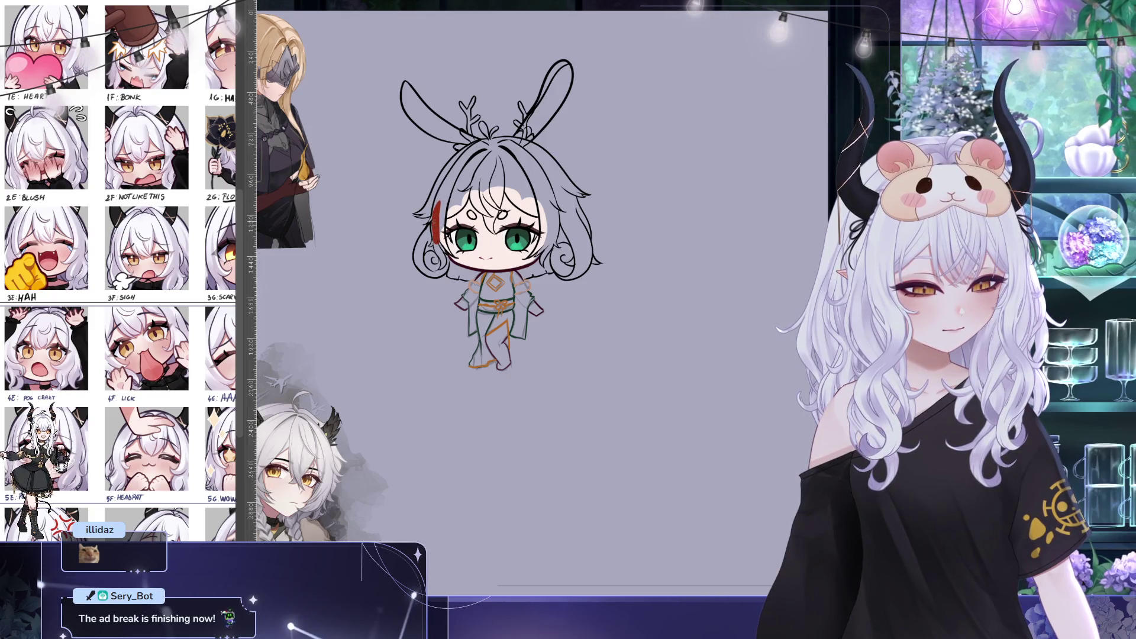
left_click_drag(439, 216, 459, 165)
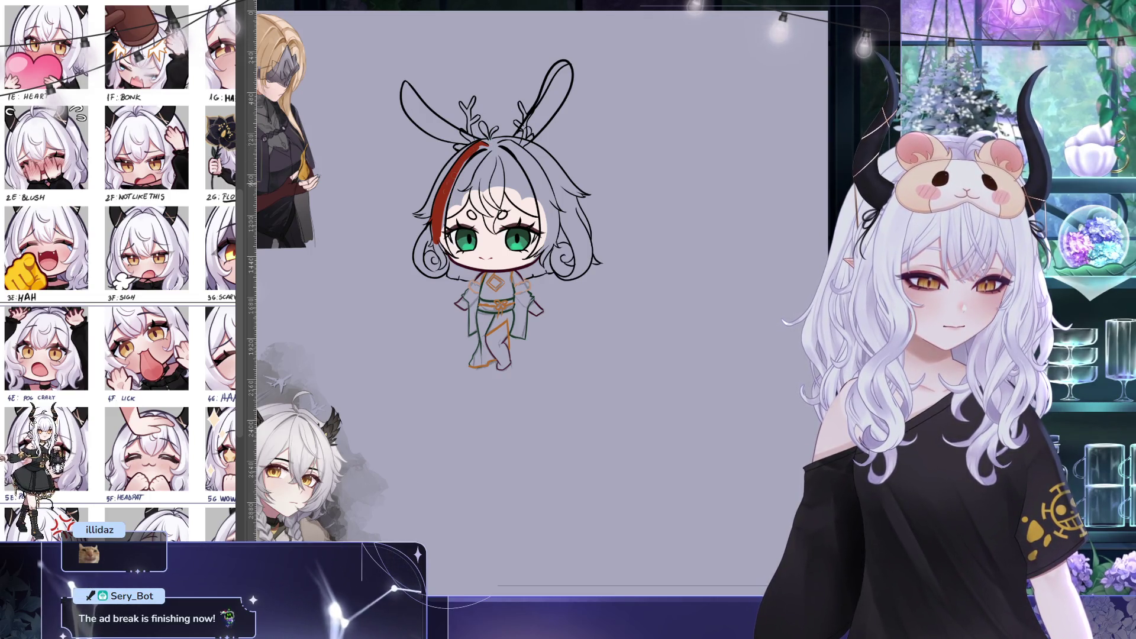
left_click_drag(454, 178, 464, 161)
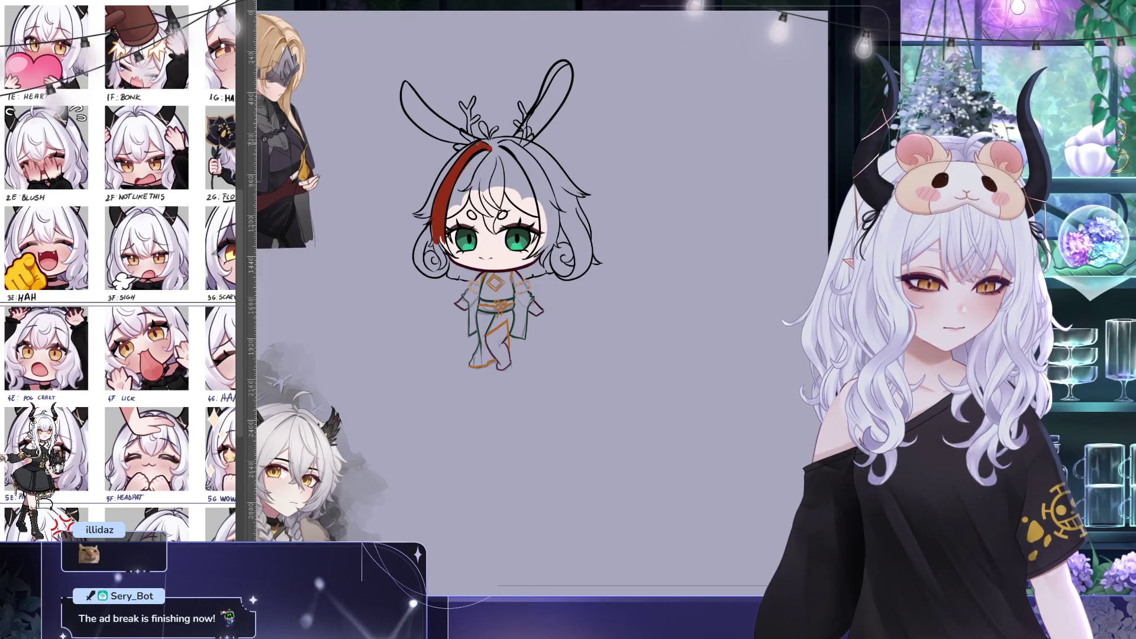
mouse_move(490, 155)
left_mouse_down()
mouse_move(419, 155)
mouse_move(431, 156)
mouse_move(382, 199)
left_mouse_up()
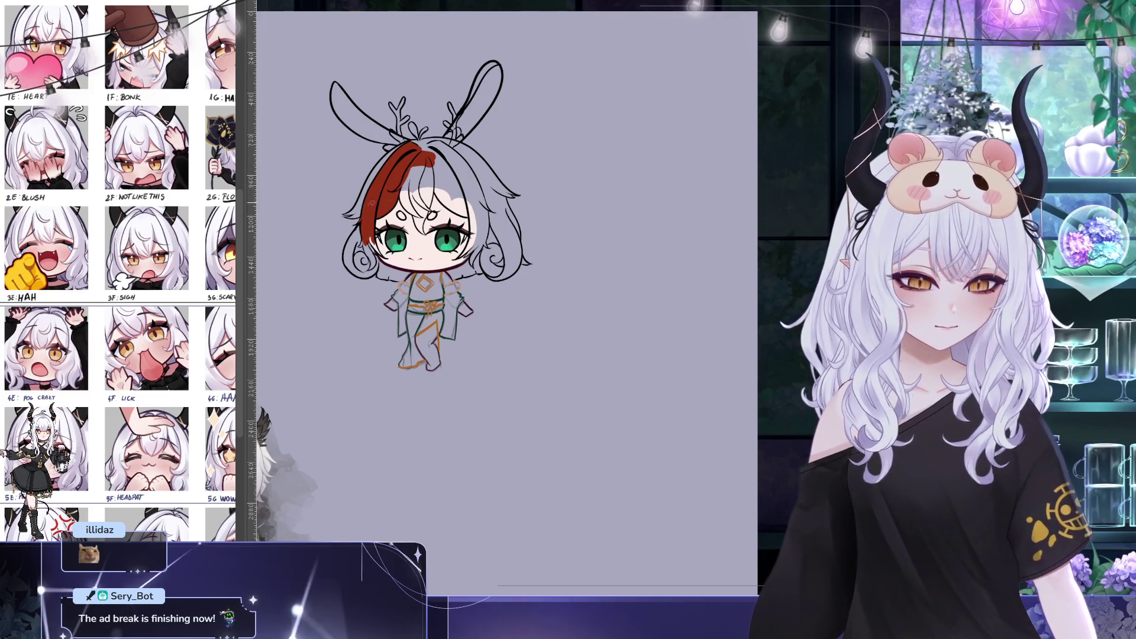
scroll(373, 163, "up", 2)
scroll(386, 232, "up", 1)
scroll(386, 233, "up", 1)
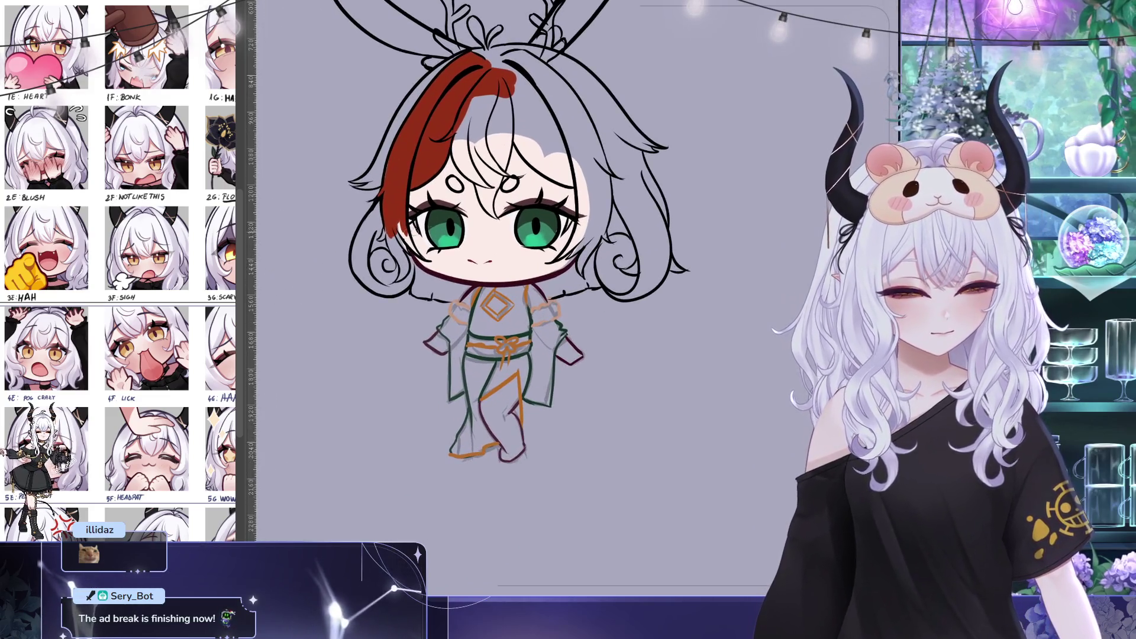
left_click_drag(385, 232, 381, 238)
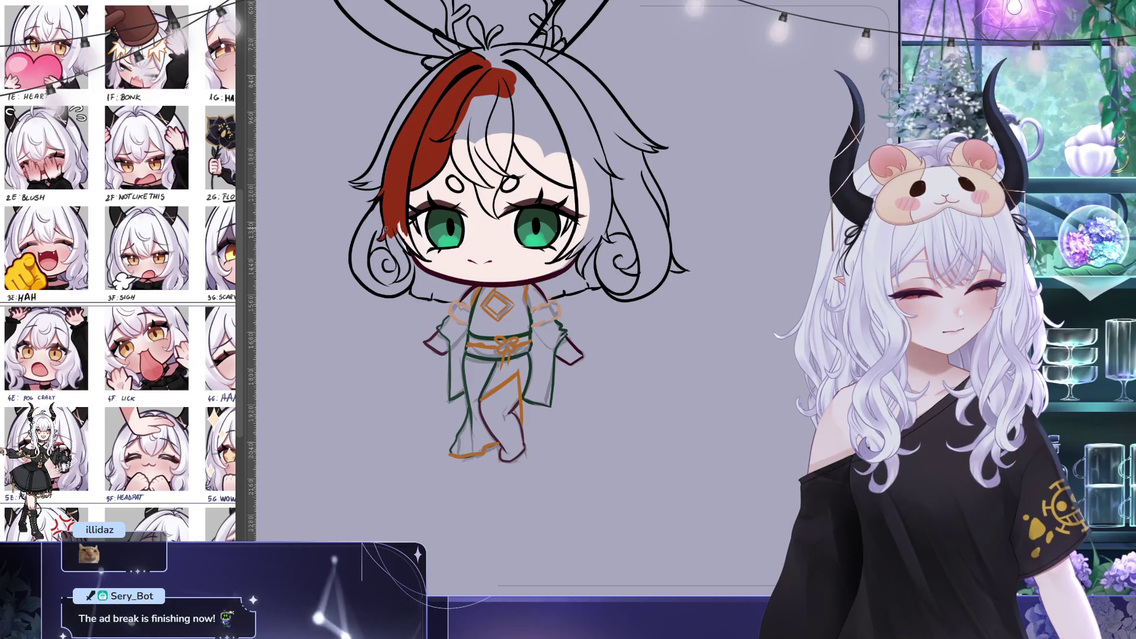
left_click_drag(388, 231, 395, 255)
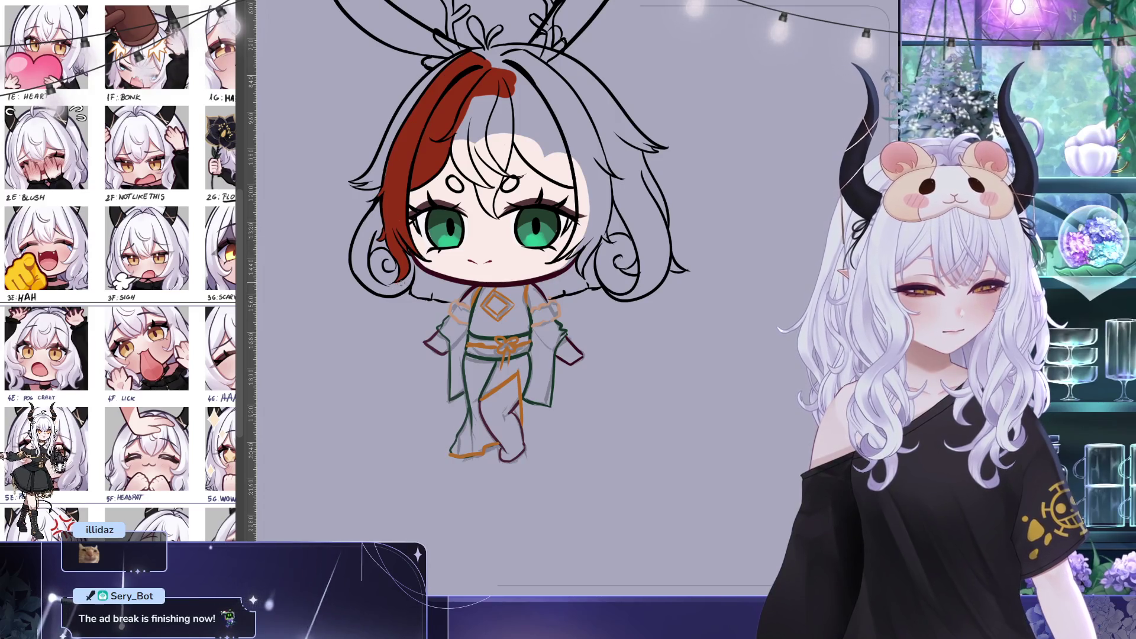
Paint red over the top of the hair and down the right side of the bangs
left_click_drag(523, 194, 467, 271)
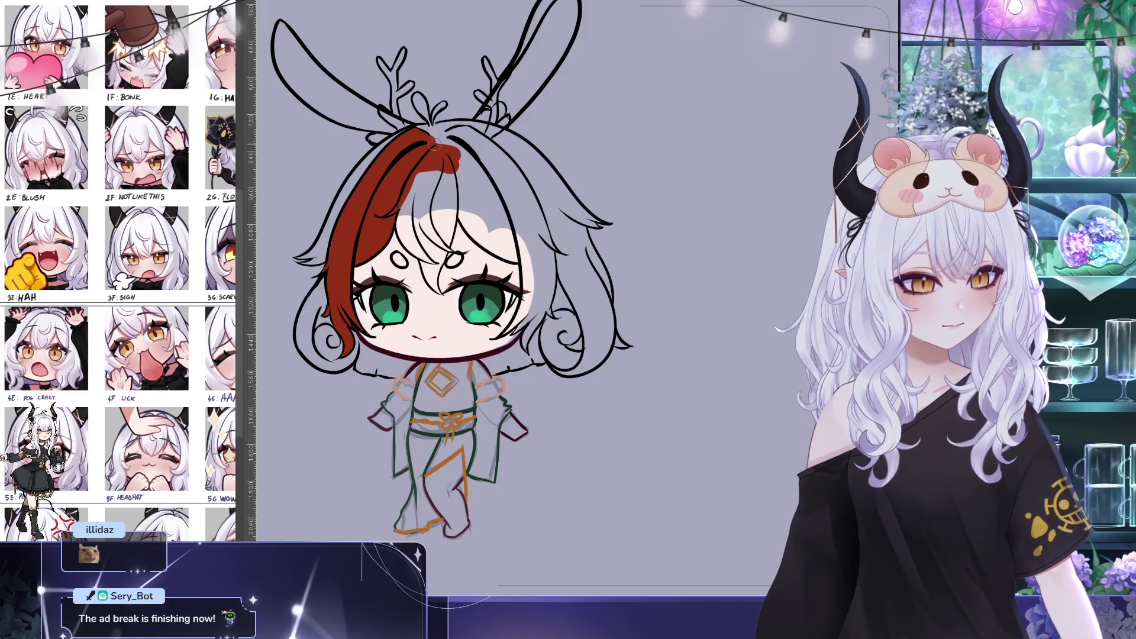
mouse_move(459, 137)
left_mouse_down()
mouse_move(486, 149)
mouse_move(477, 140)
mouse_move(509, 242)
mouse_move(497, 236)
mouse_move(522, 259)
left_mouse_up()
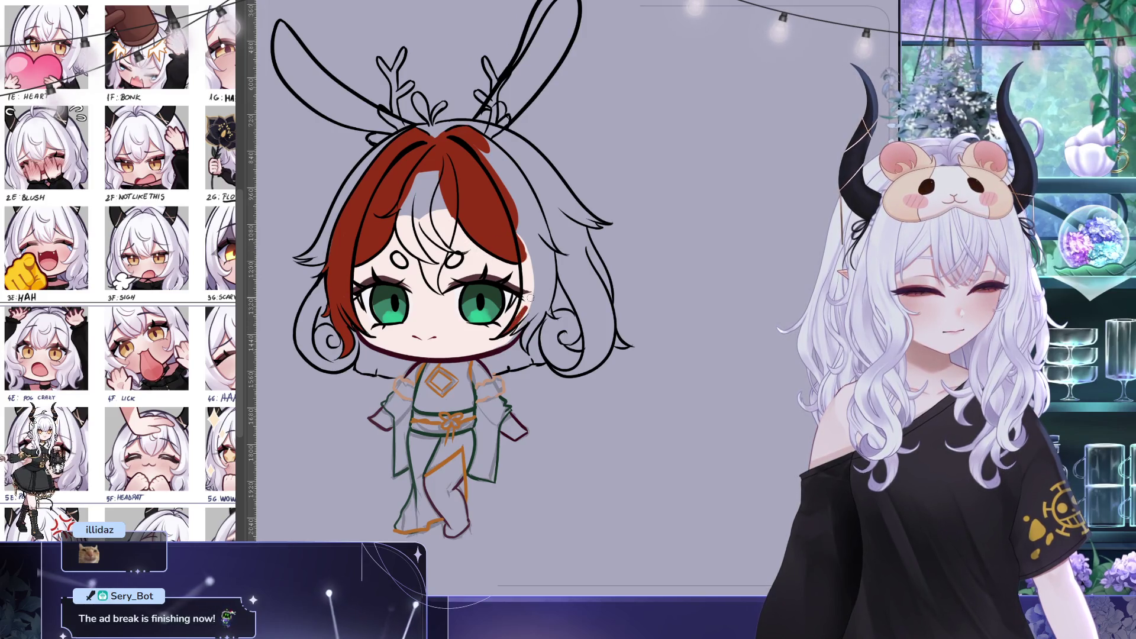
left_click_drag(523, 267, 525, 298)
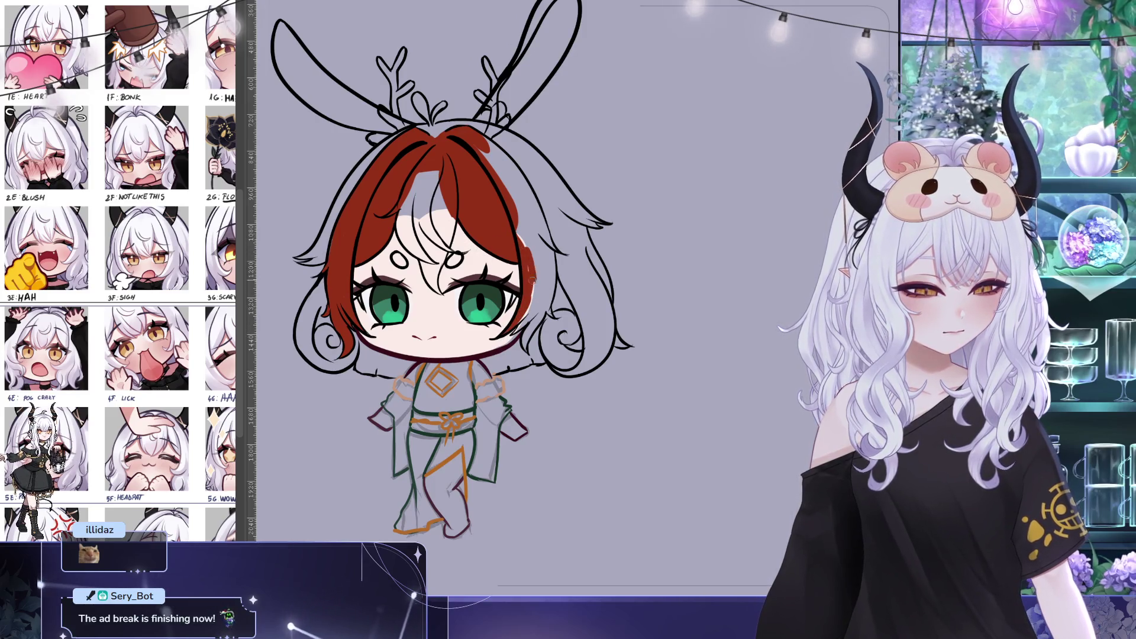
mouse_move(525, 163)
left_mouse_down()
mouse_move(455, 124)
mouse_move(441, 136)
mouse_move(453, 142)
mouse_move(419, 105)
mouse_move(455, 145)
mouse_move(441, 147)
mouse_move(475, 204)
mouse_move(562, 135)
mouse_move(558, 172)
left_mouse_up()
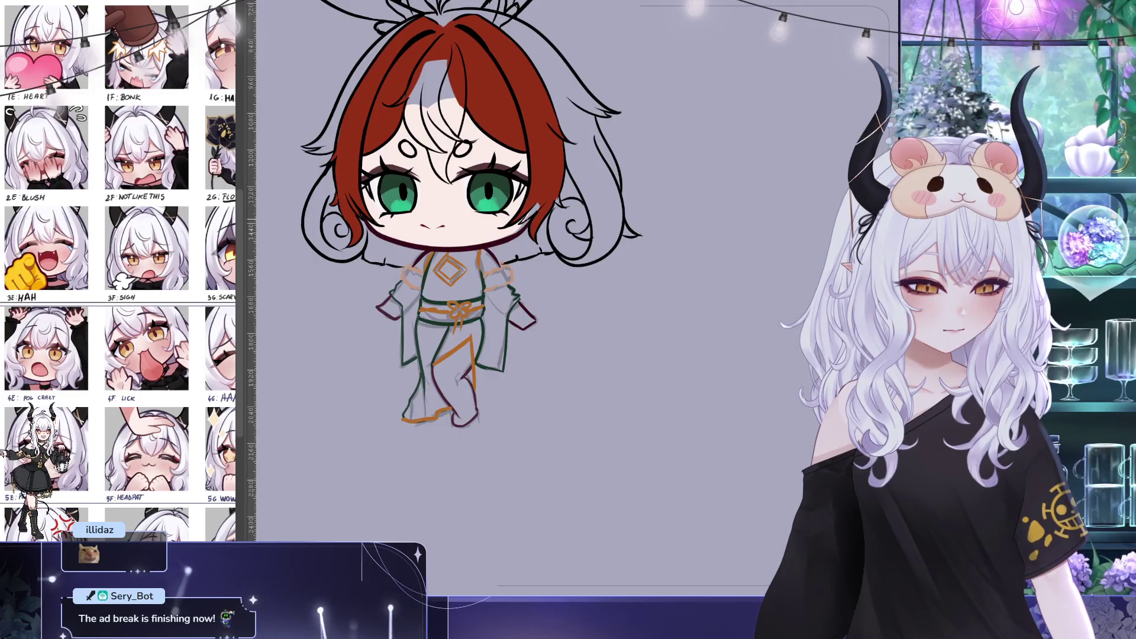
Brush a dark green streak from the hair part down the bangs to between the eyes
left_click(524, 216)
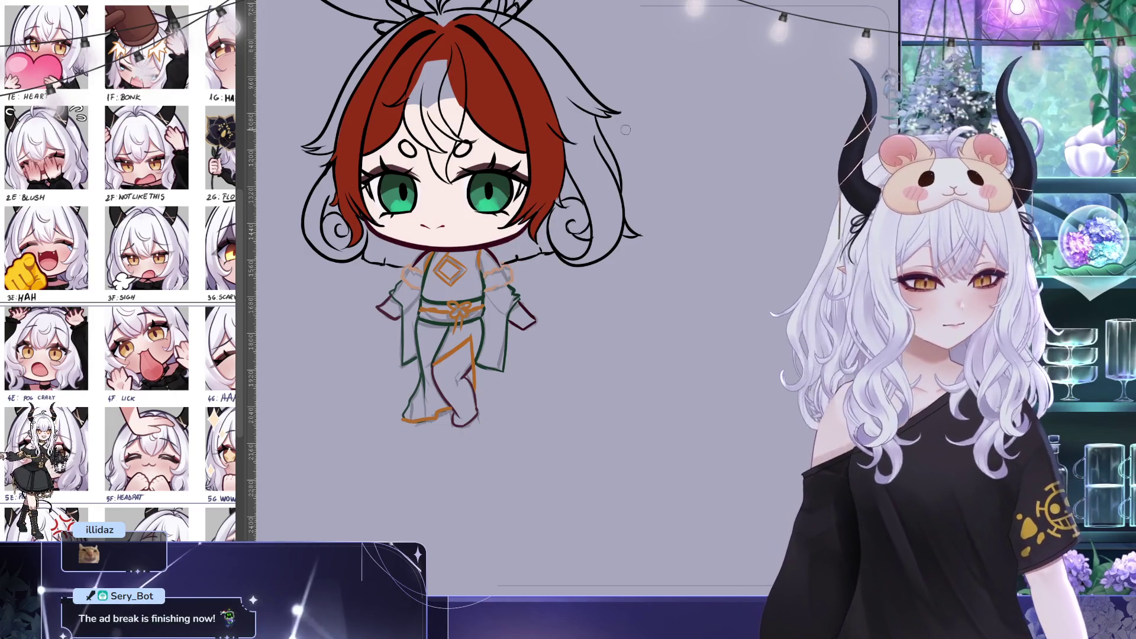
scroll(533, 135, "up", 2)
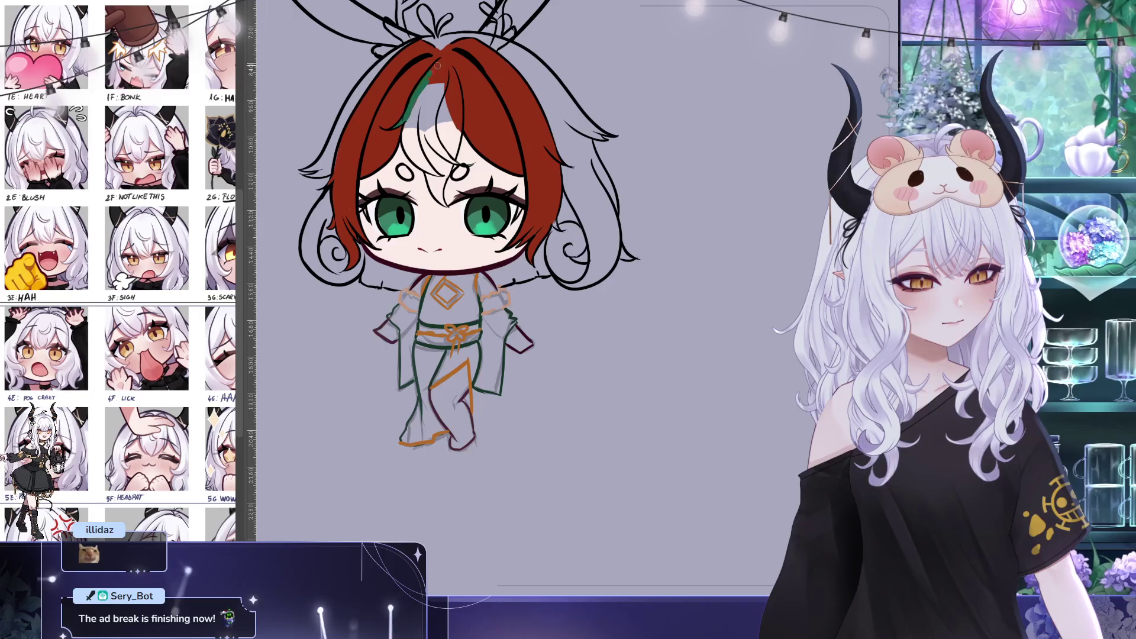
mouse_move(439, 61)
left_mouse_down()
mouse_move(453, 80)
mouse_move(455, 130)
left_mouse_up()
left_click_drag(420, 189, 441, 214)
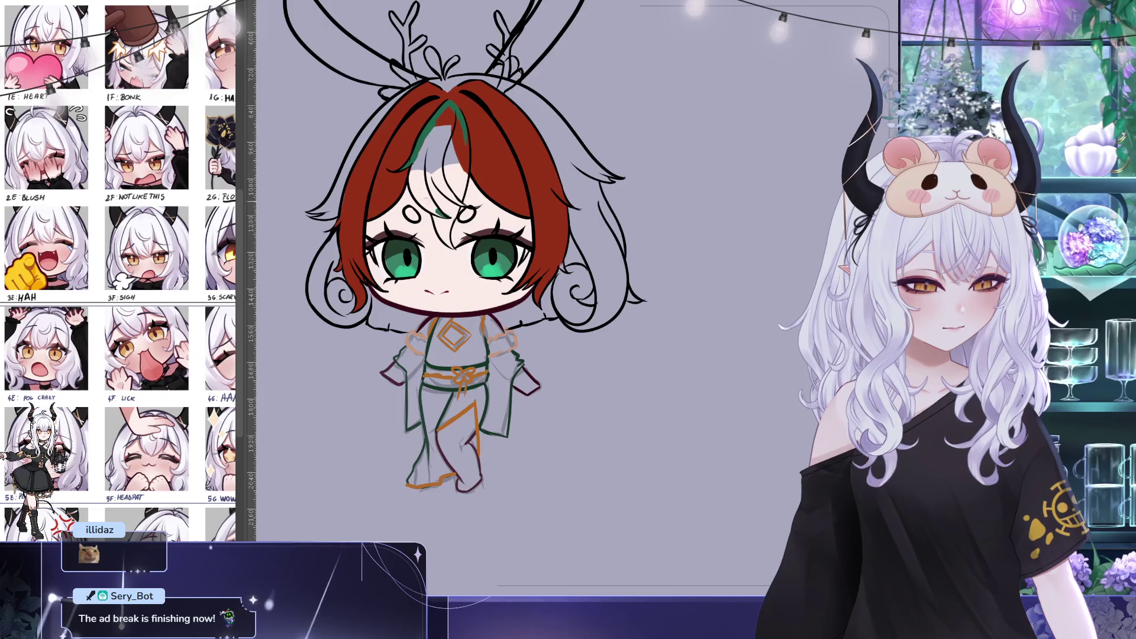
left_click_drag(411, 166, 436, 212)
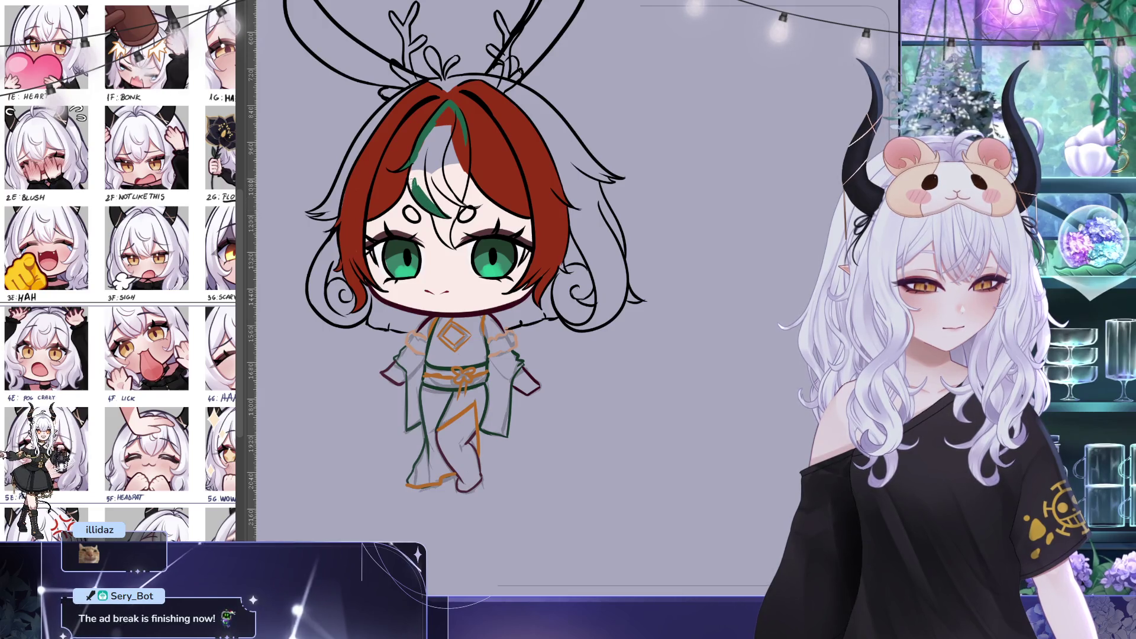
mouse_move(452, 111)
left_mouse_down()
mouse_move(488, 144)
mouse_move(467, 238)
mouse_move(456, 188)
mouse_move(498, 183)
left_mouse_up()
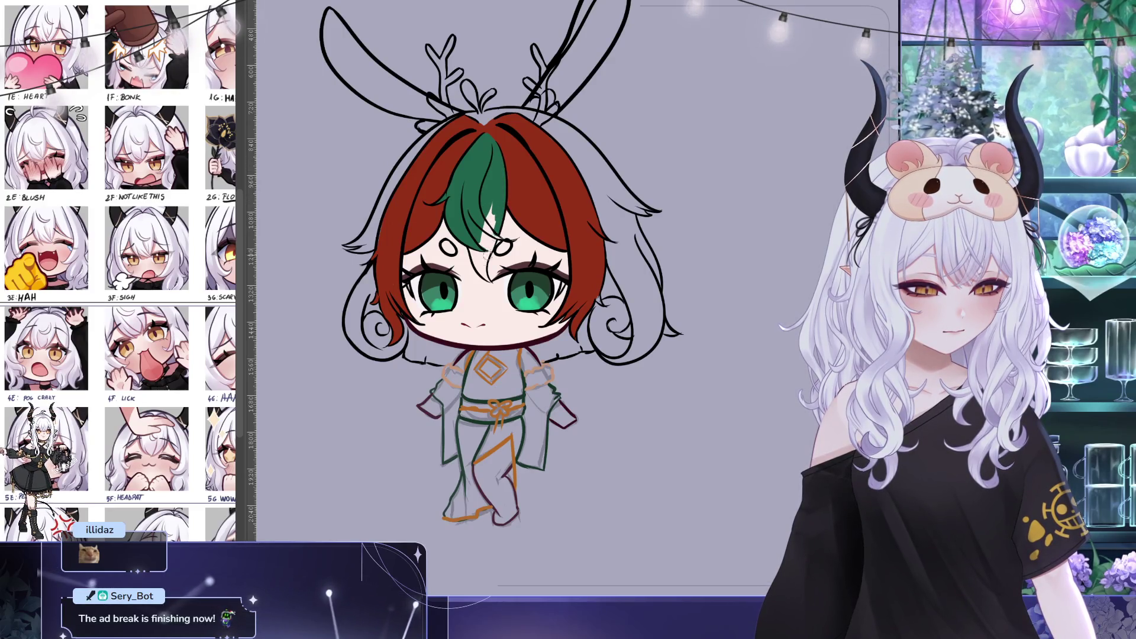
left_click_drag(483, 271, 499, 191)
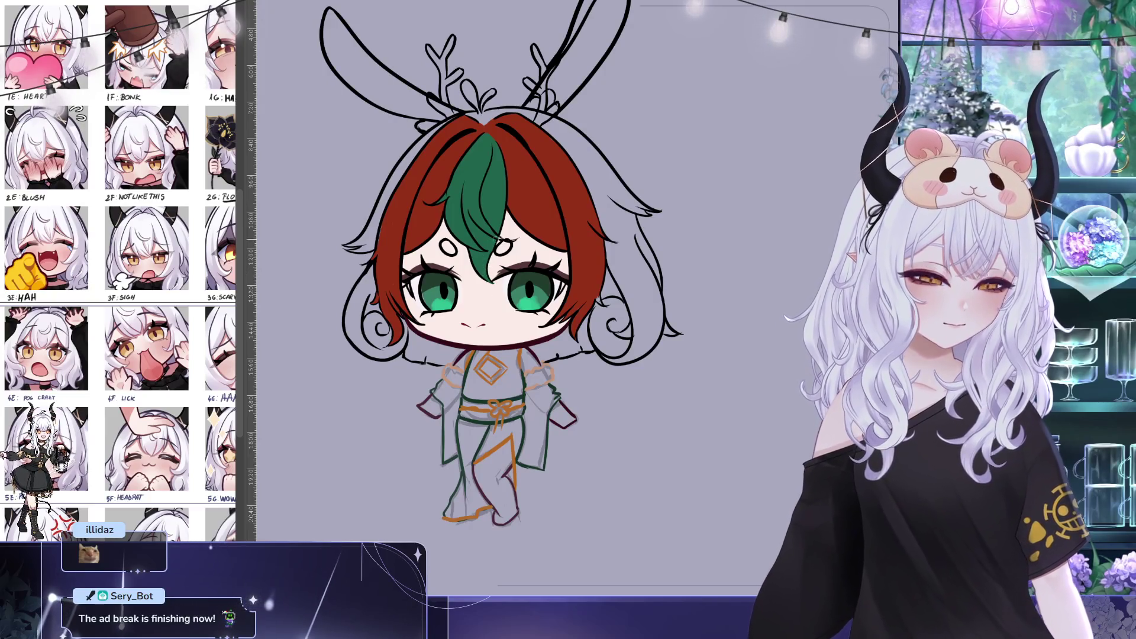
scroll(588, 242, "down", 5)
scroll(588, 243, "up", 3)
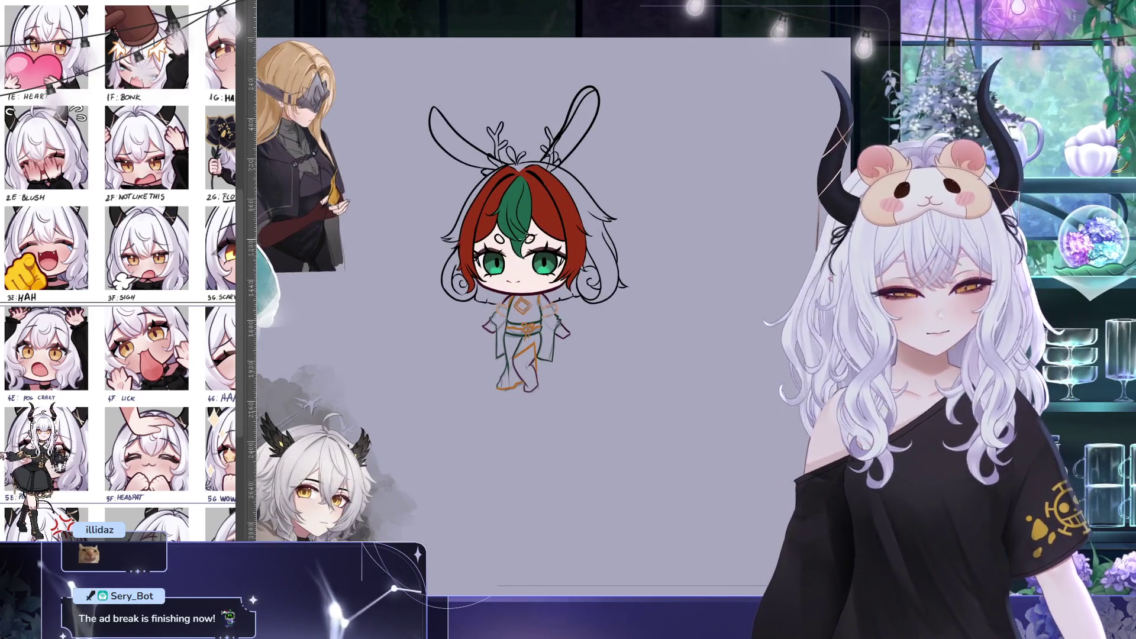
Reposition the canvas view around the chibi's forehead mark
left_click_drag(545, 253, 538, 255)
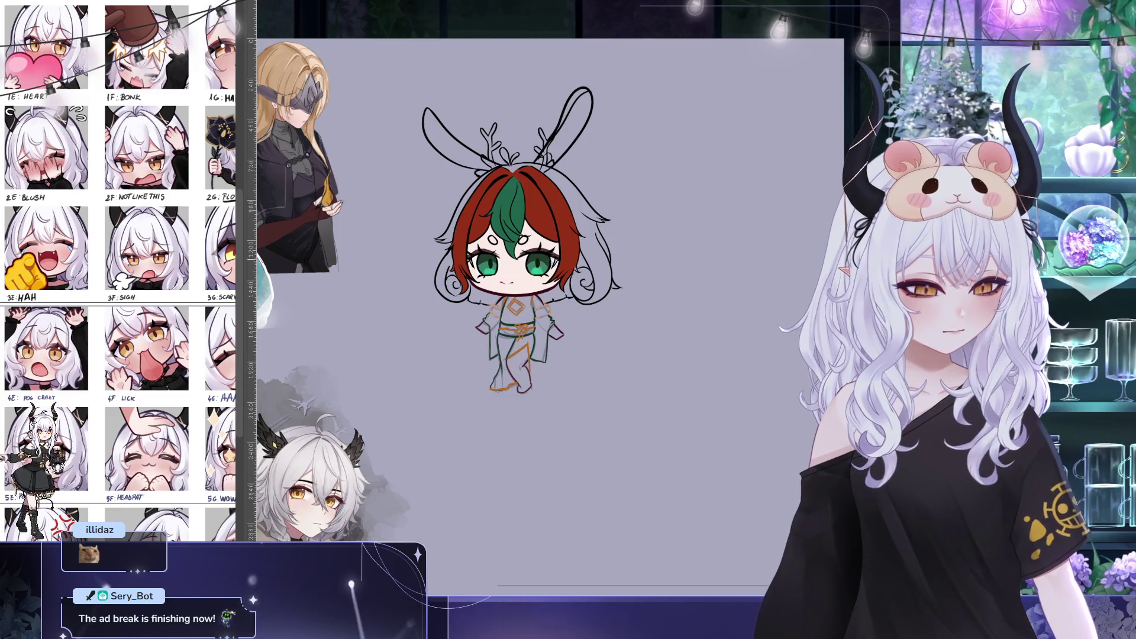
left_click_drag(666, 258, 674, 267)
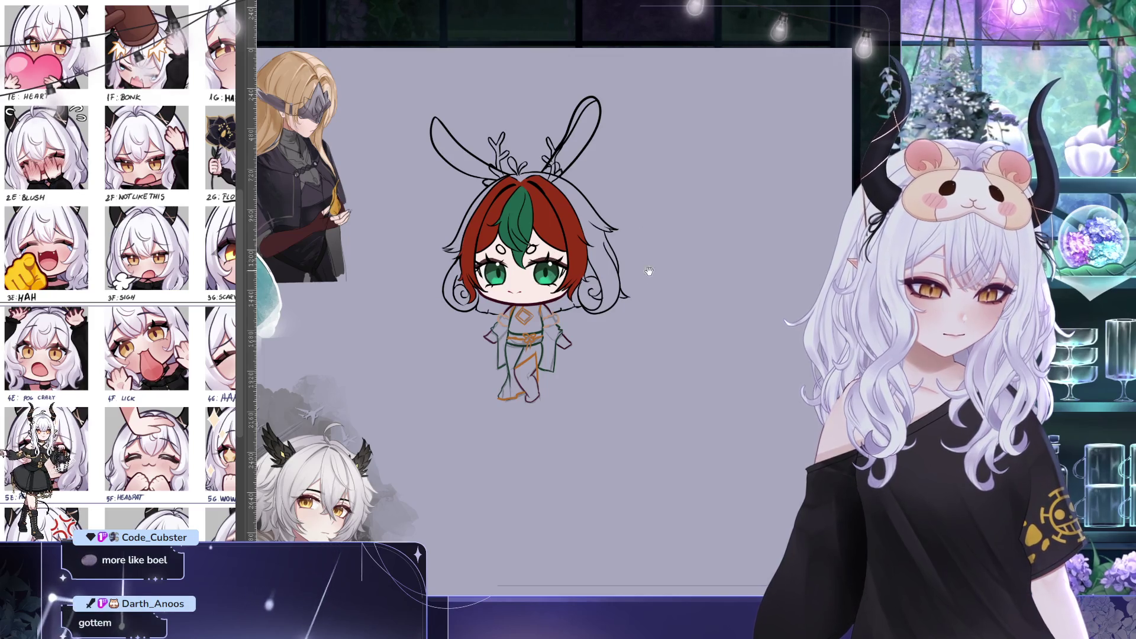
left_click_drag(649, 266, 651, 296)
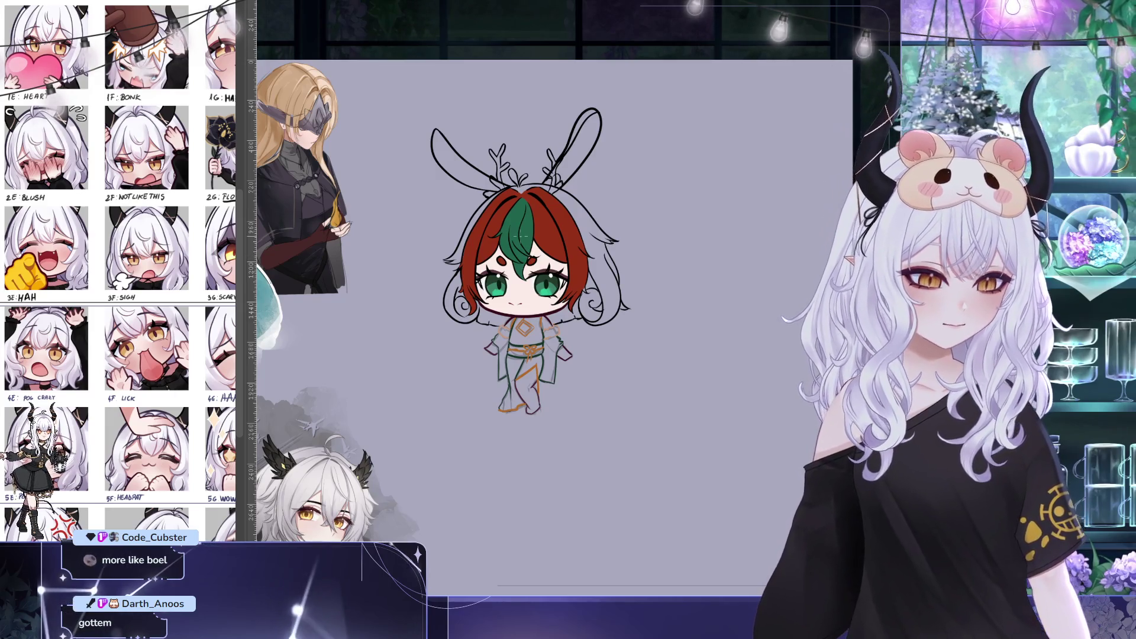
Sample a golden colour from the 5F reference emote for the upper eyelashes
scroll(522, 236, "down", 1)
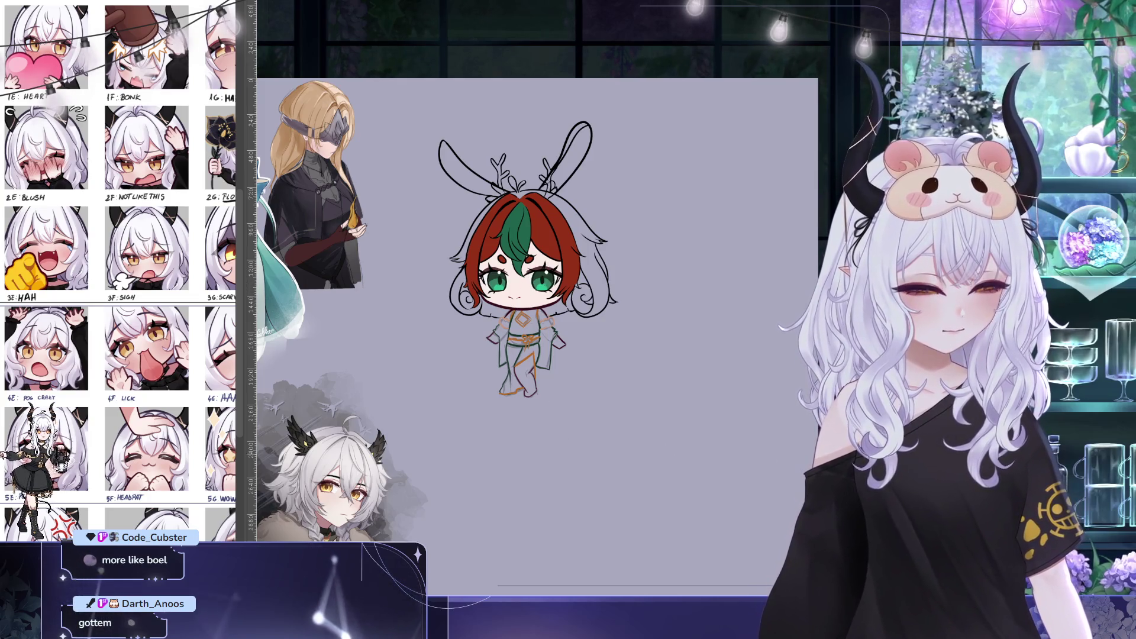
left_click_drag(143, 258, 211, 303)
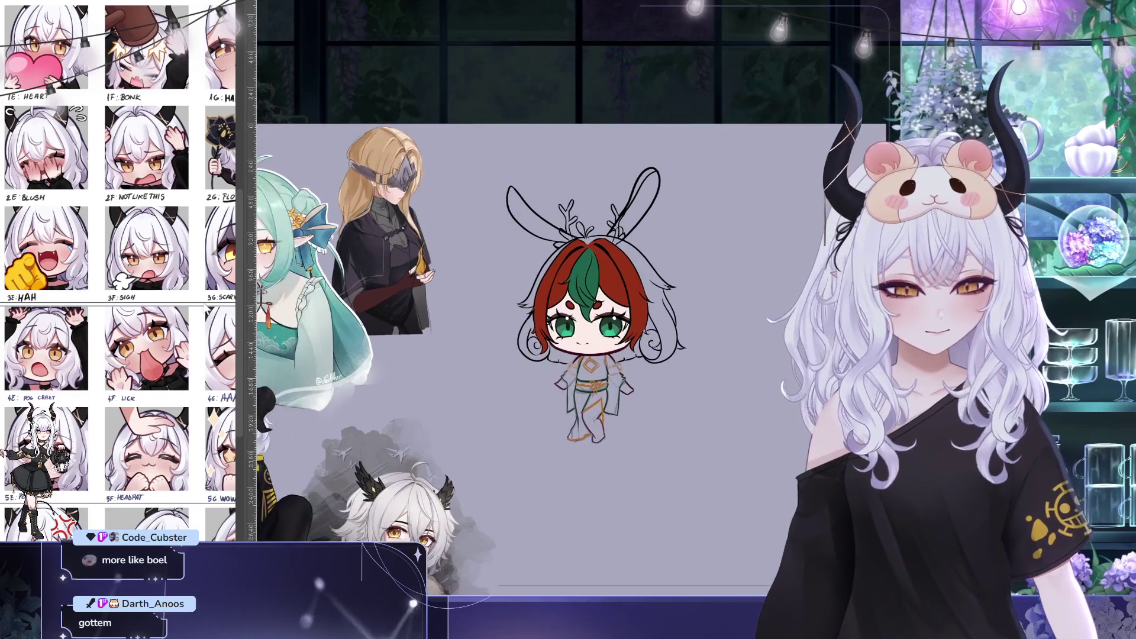
left_click_drag(168, 460, 175, 459)
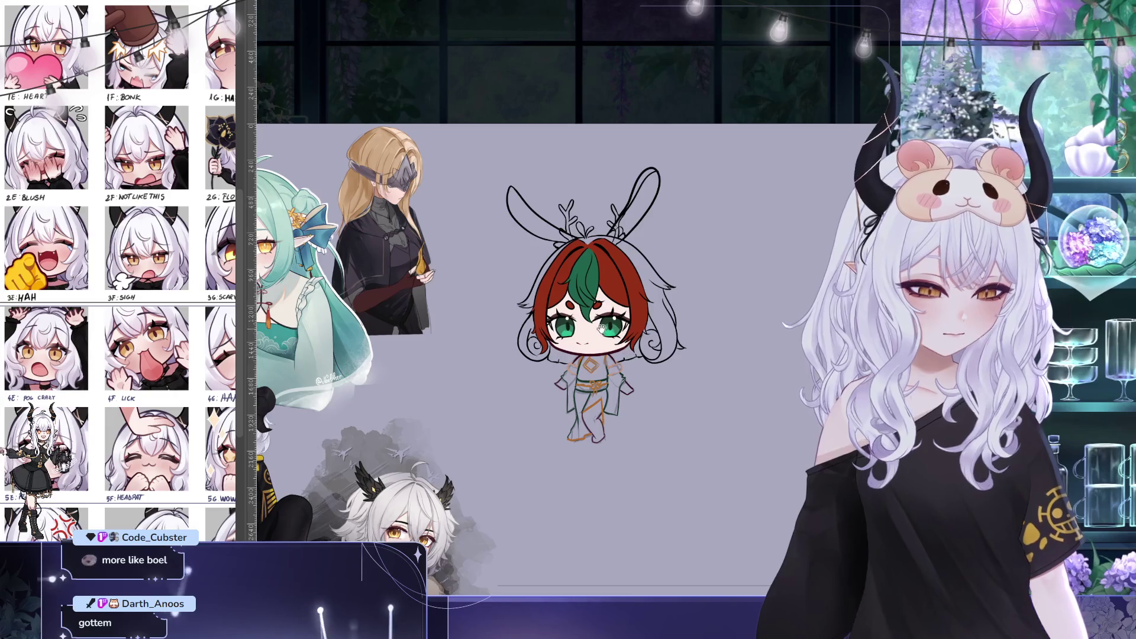
left_click_drag(601, 328, 607, 339)
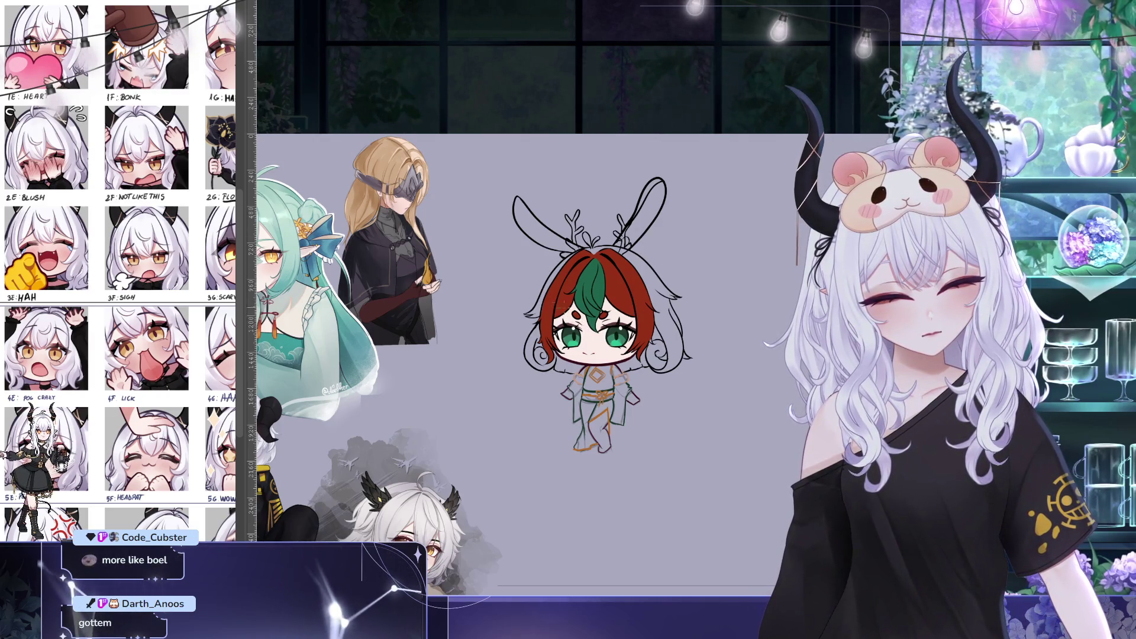
key("ctrl+Tab")
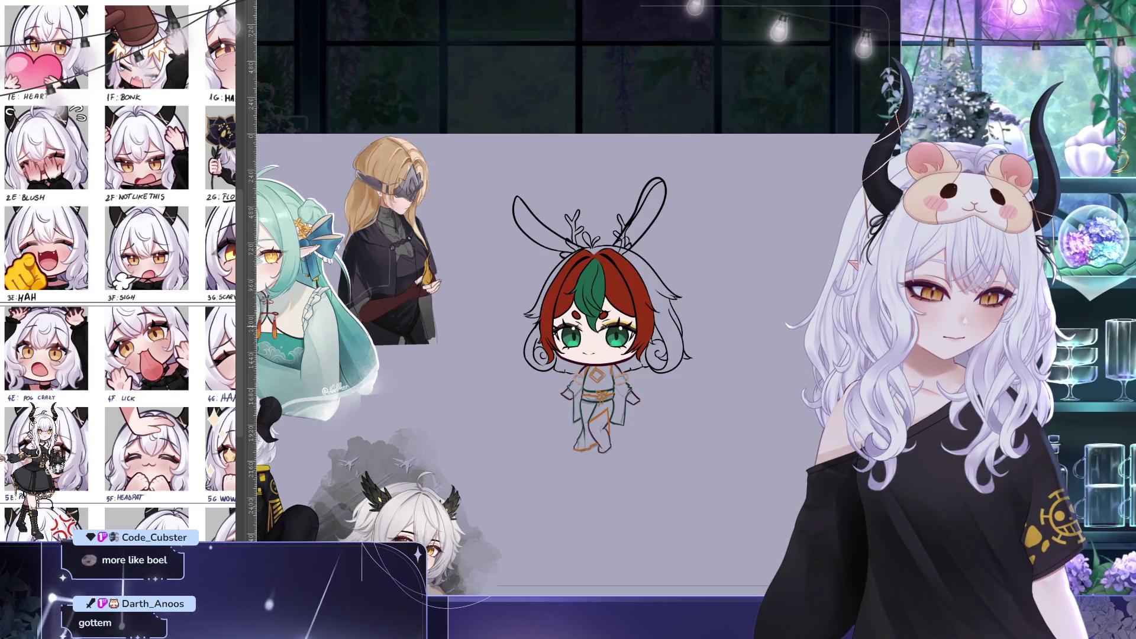
left_click_drag(583, 329, 502, 252)
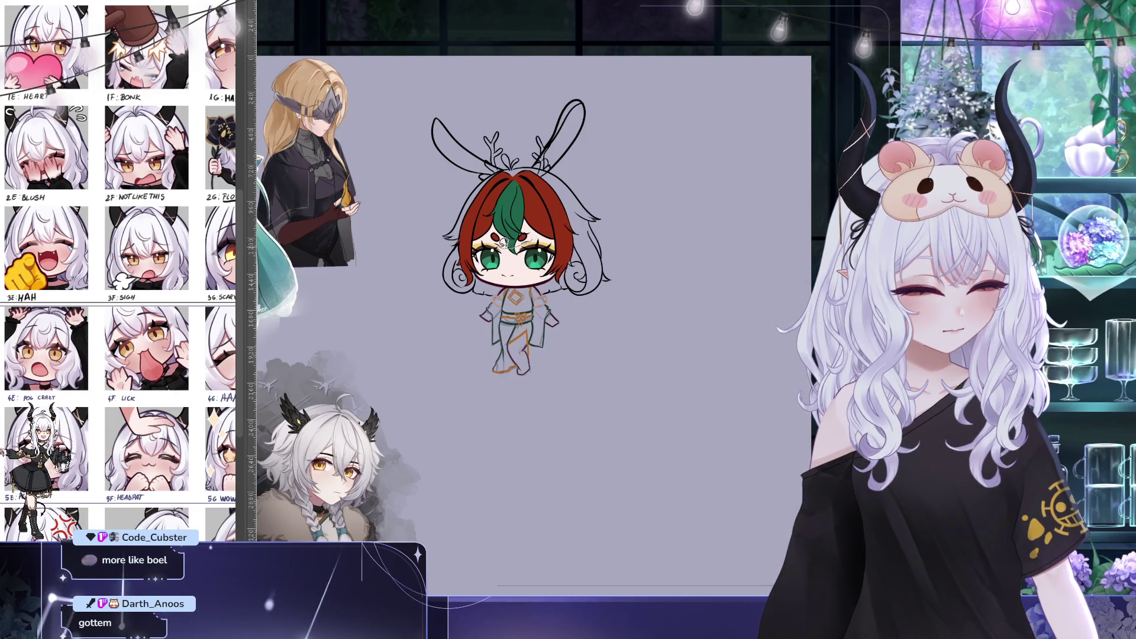
left_click(497, 239)
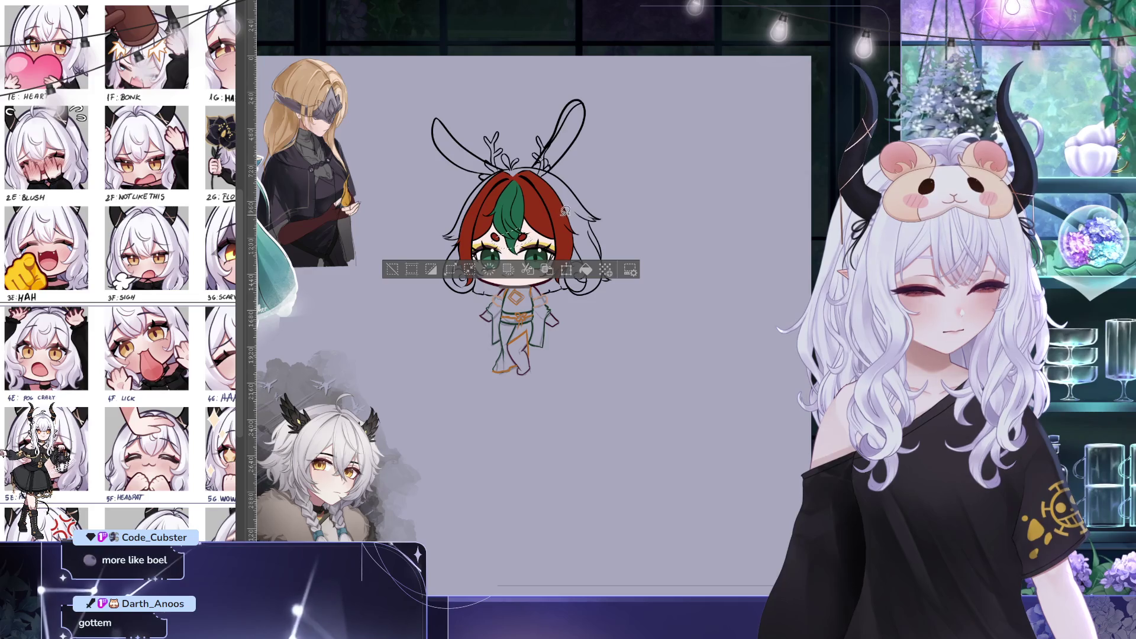
key("ctrl+d")
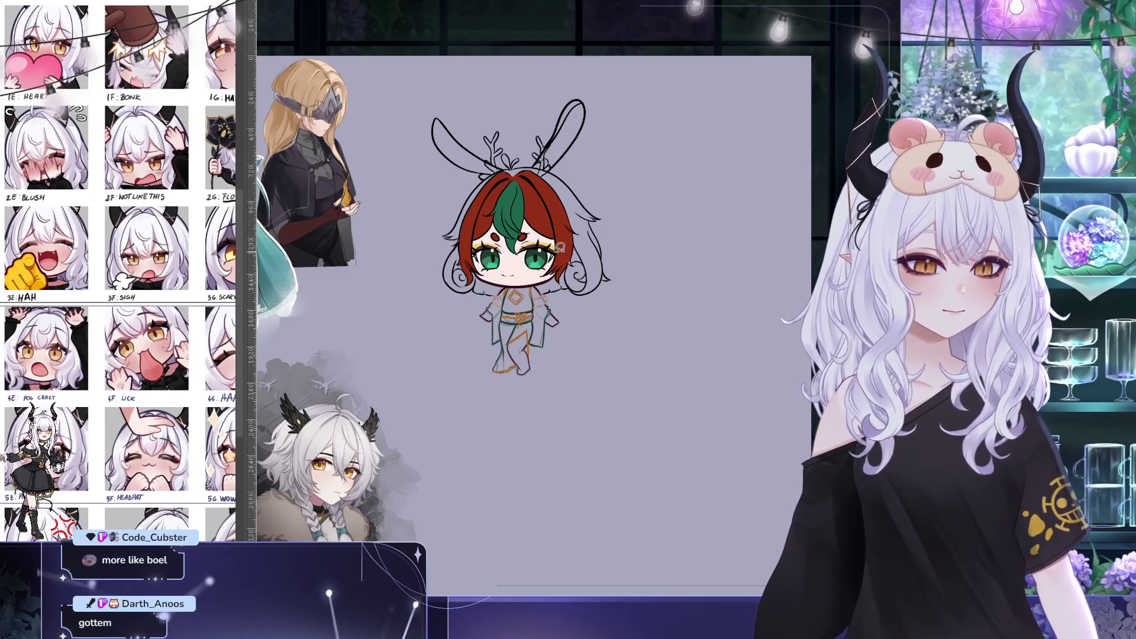
left_click_drag(586, 248, 530, 207)
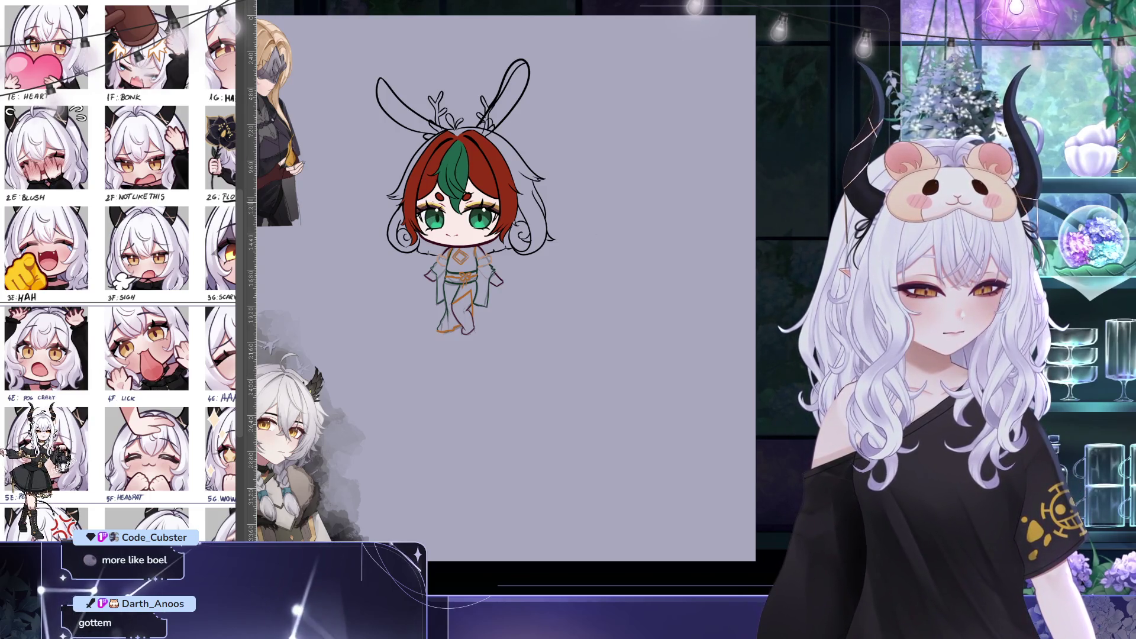
Sample a colour from the 4F LICK reference and make the brush much smaller
scroll(598, 213, "up", 2)
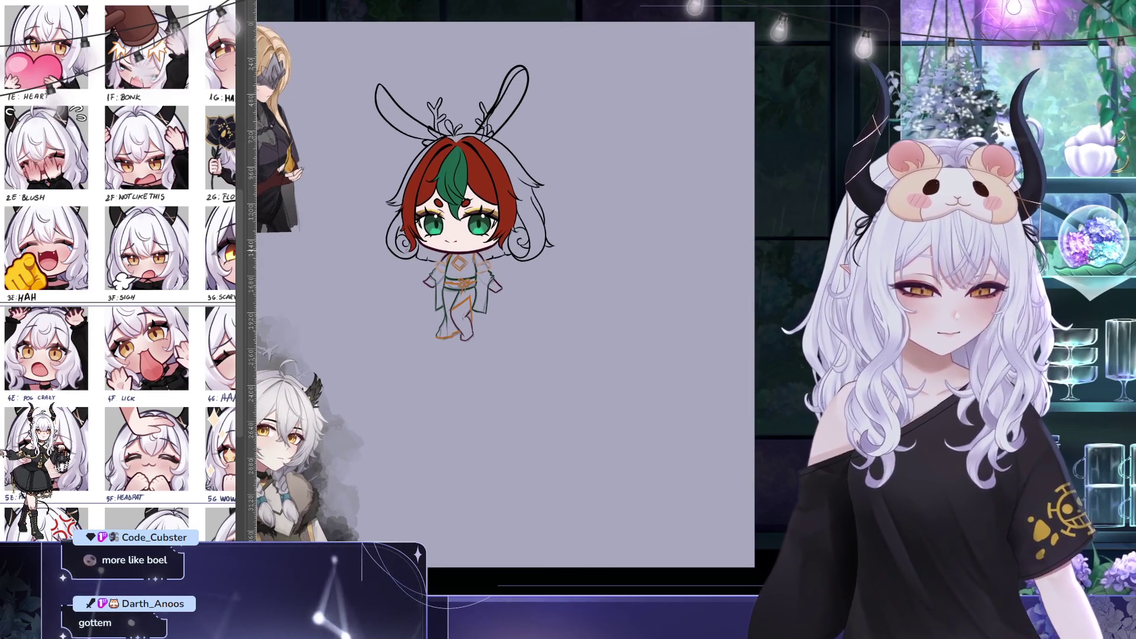
left_click(168, 338)
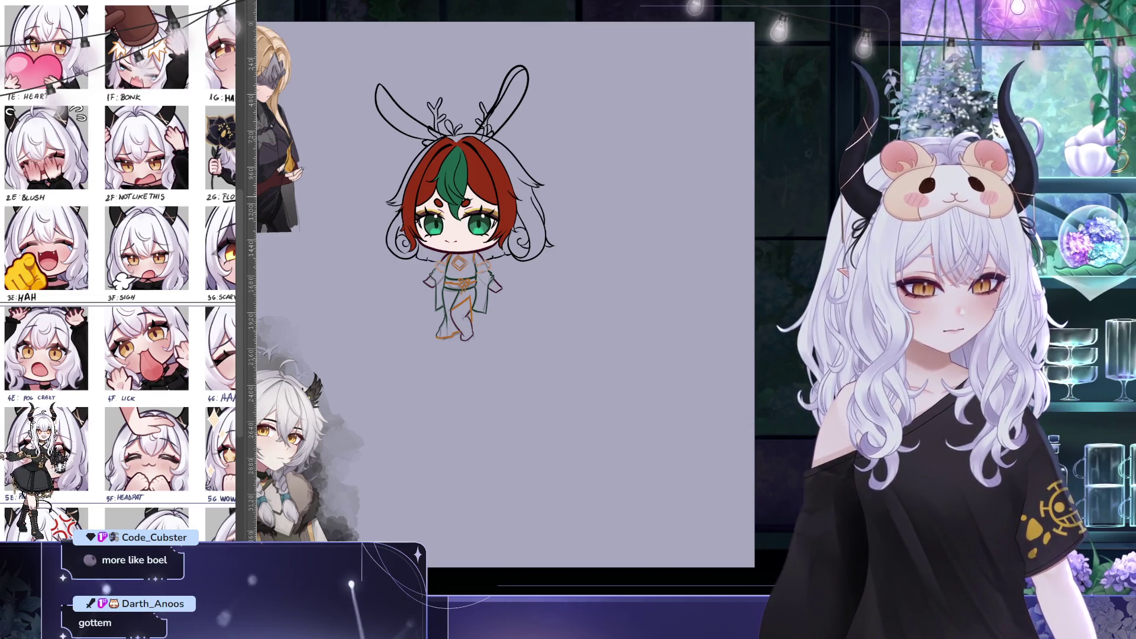
key("bracketleft")
key("bracketleft")
key("bracketleft")
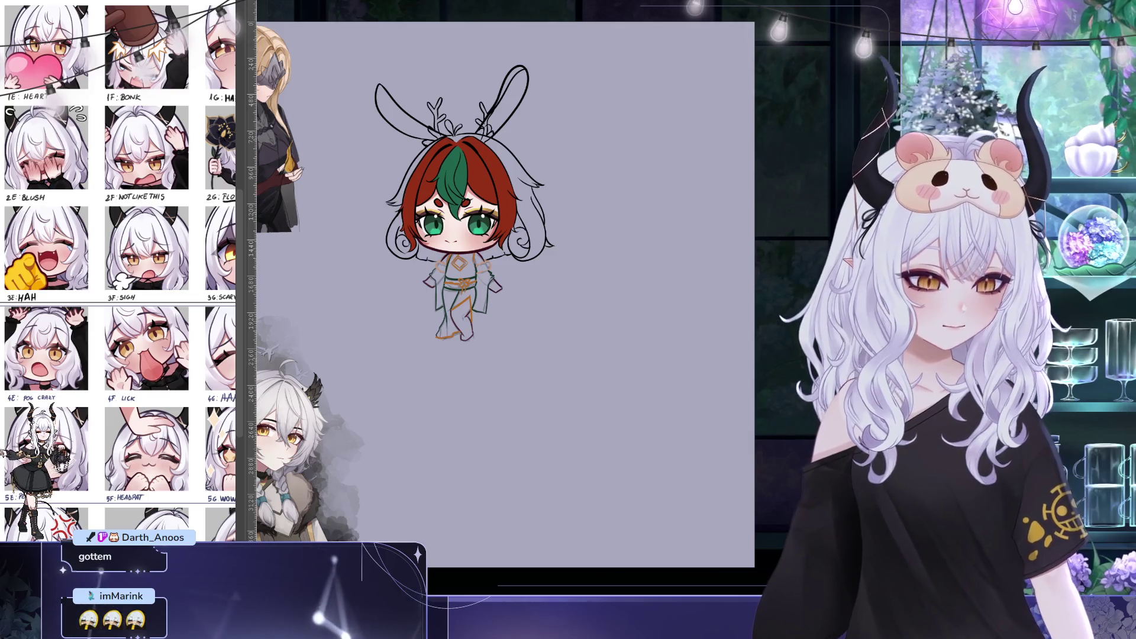
Mirror the canvas view horizontally to check the drawing
left_click_drag(655, 248, 676, 256)
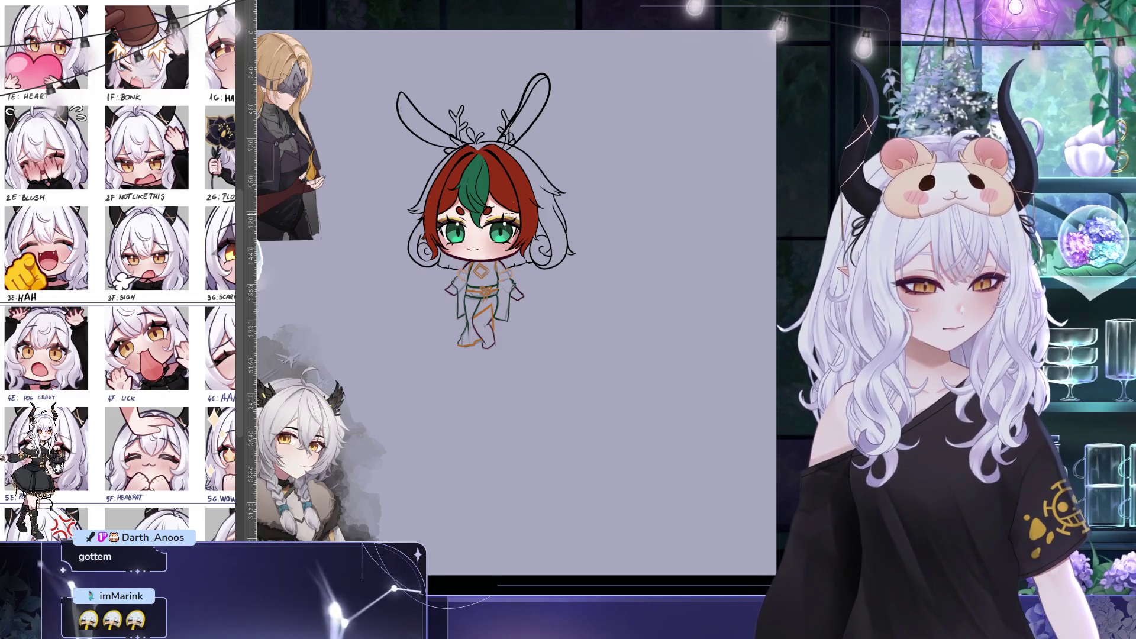
scroll(515, 301, "up", 1)
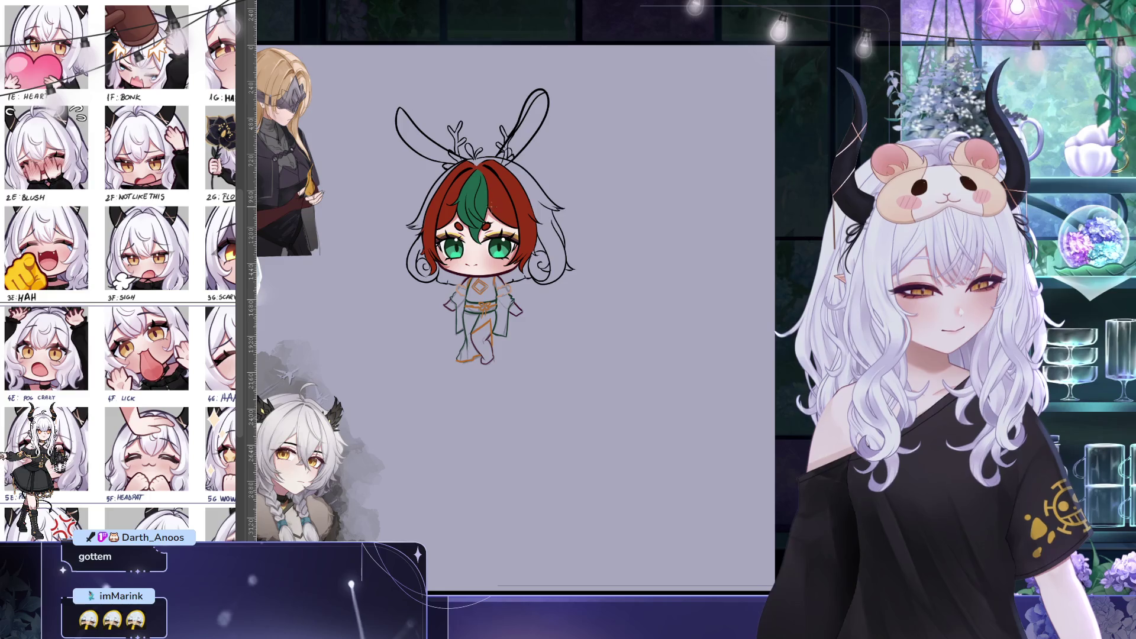
scroll(518, 192, "up", 1)
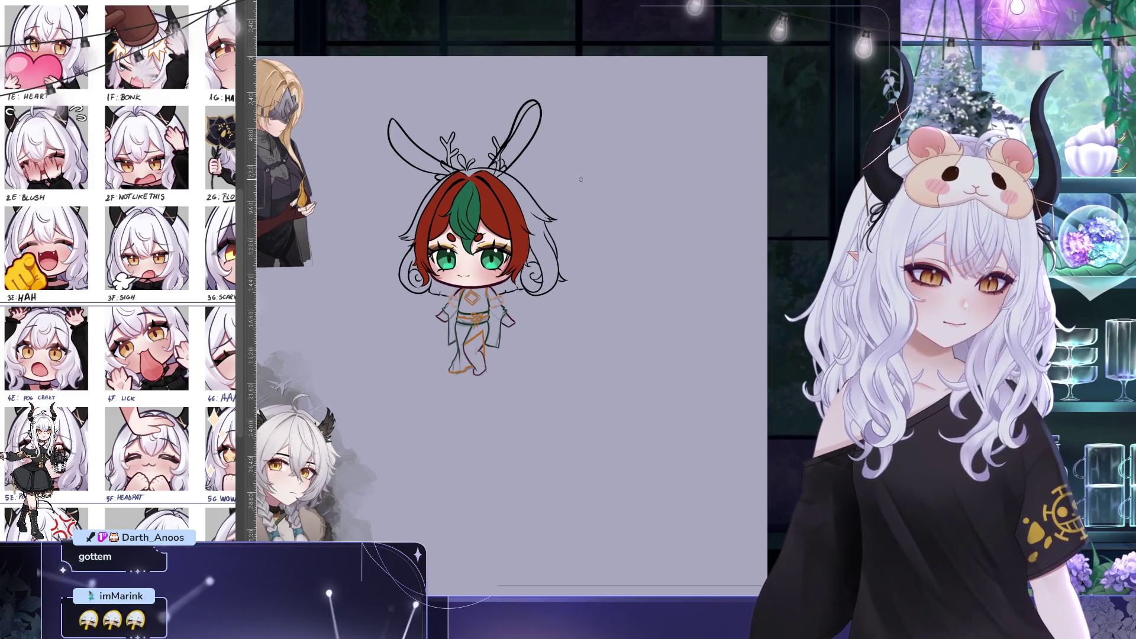
key("h")
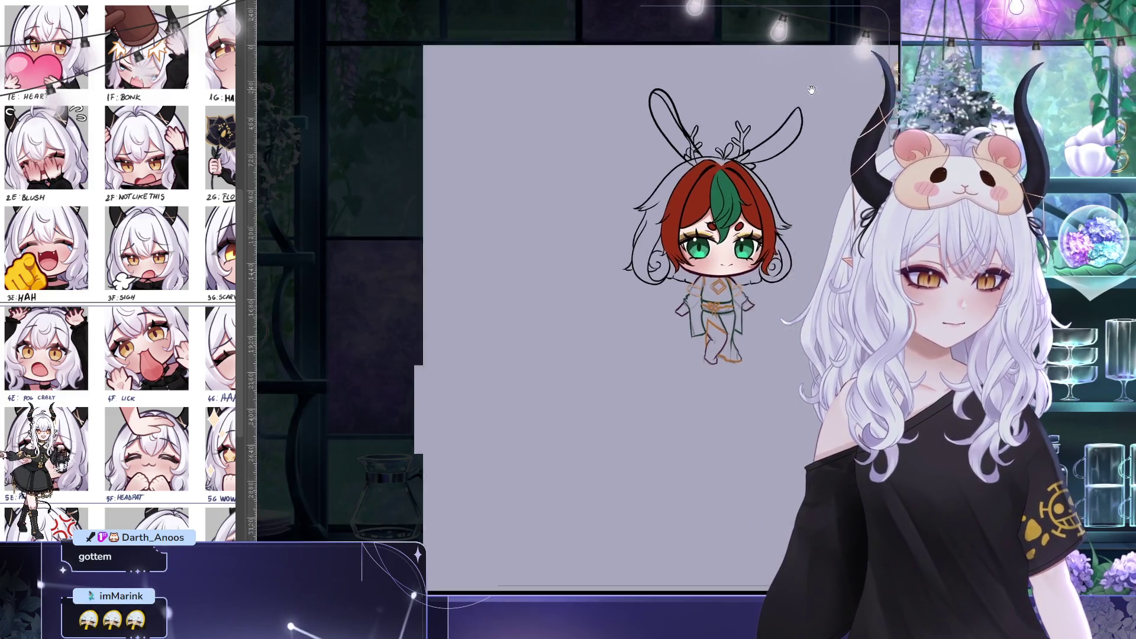
Flip the canvas back to normal, recentre on the chibi and zoom in
scroll(623, 235, "down", 5)
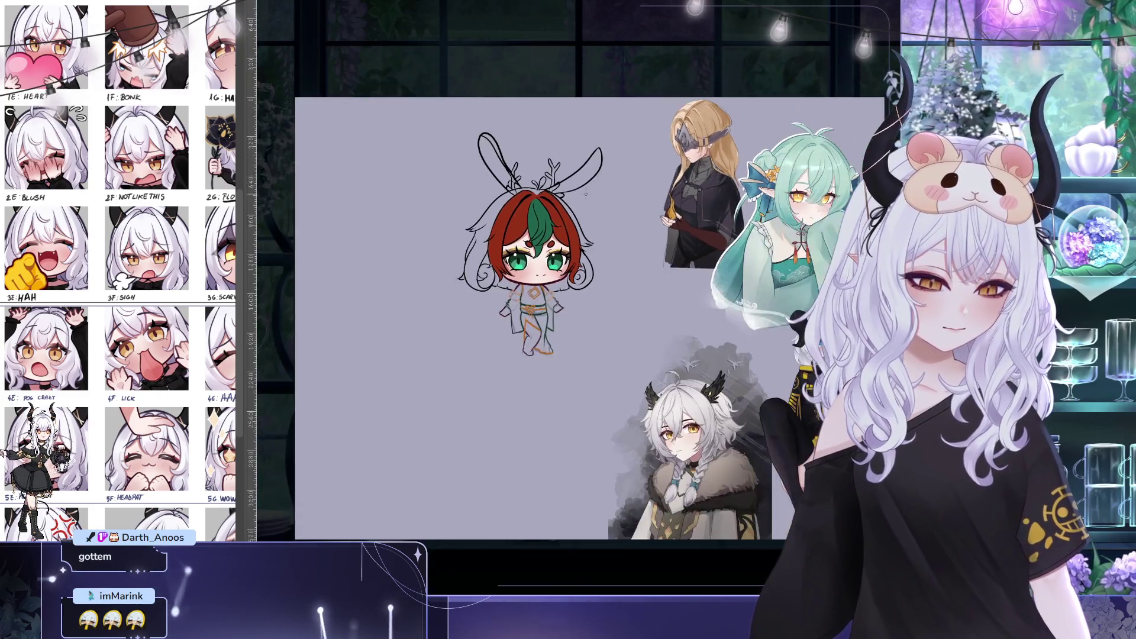
scroll(623, 235, "down", 2)
scroll(620, 235, "up", 5)
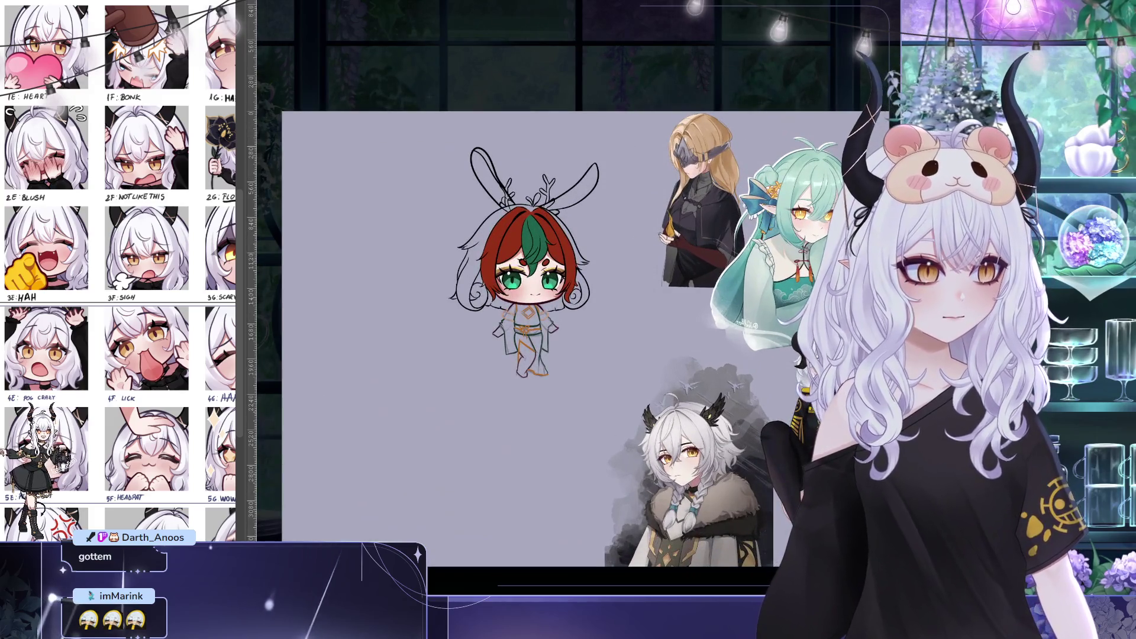
key("h")
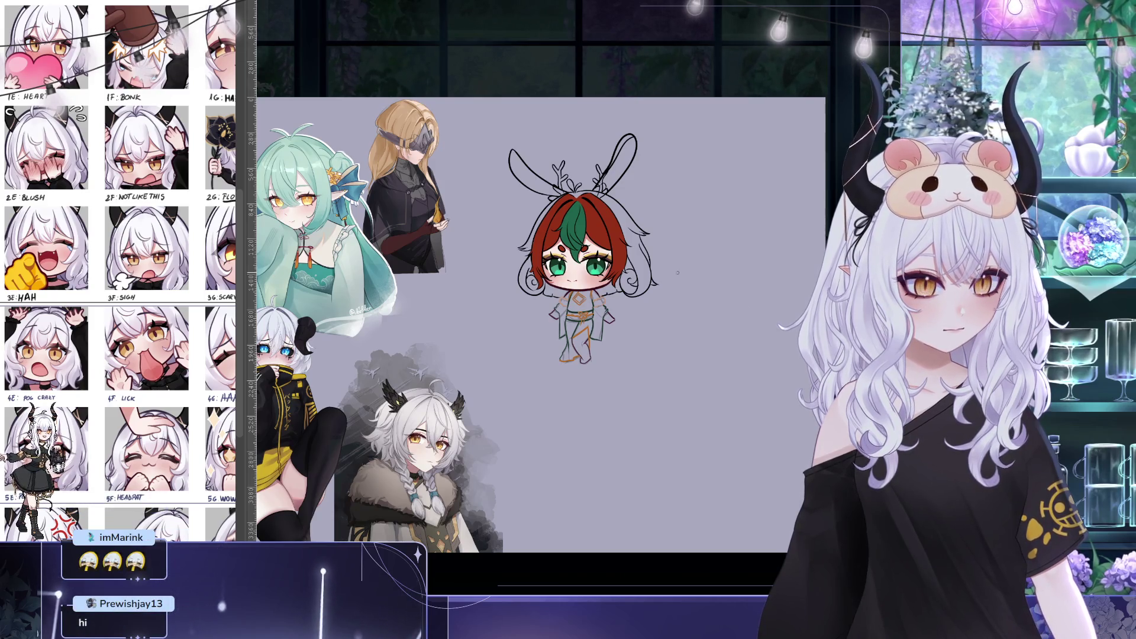
left_click_drag(532, 266, 484, 288)
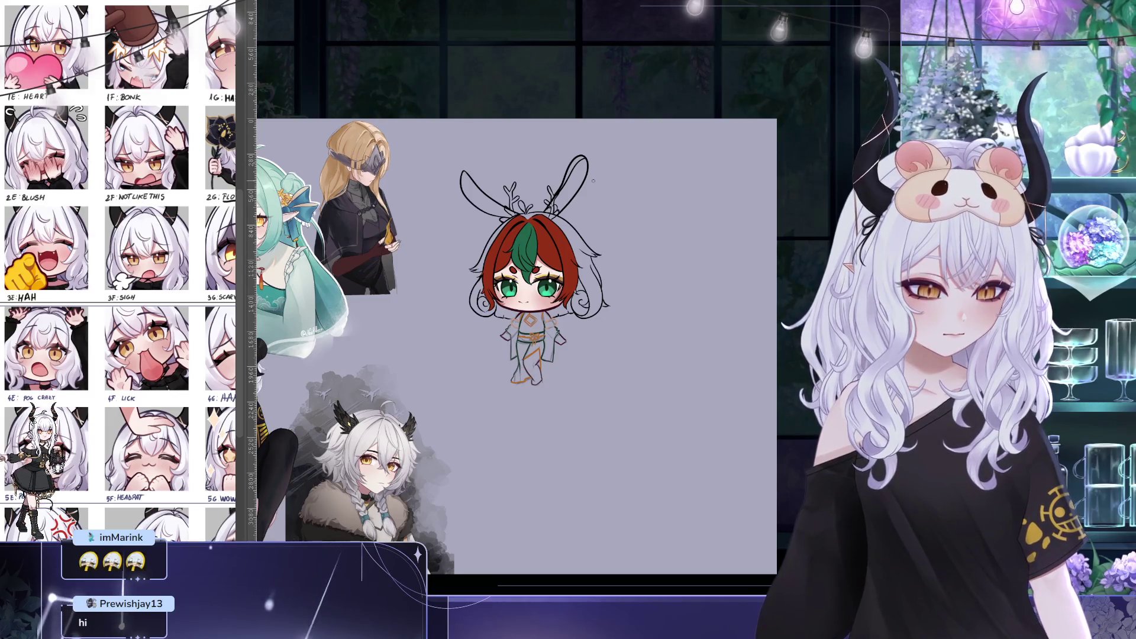
scroll(663, 242, "up", 3)
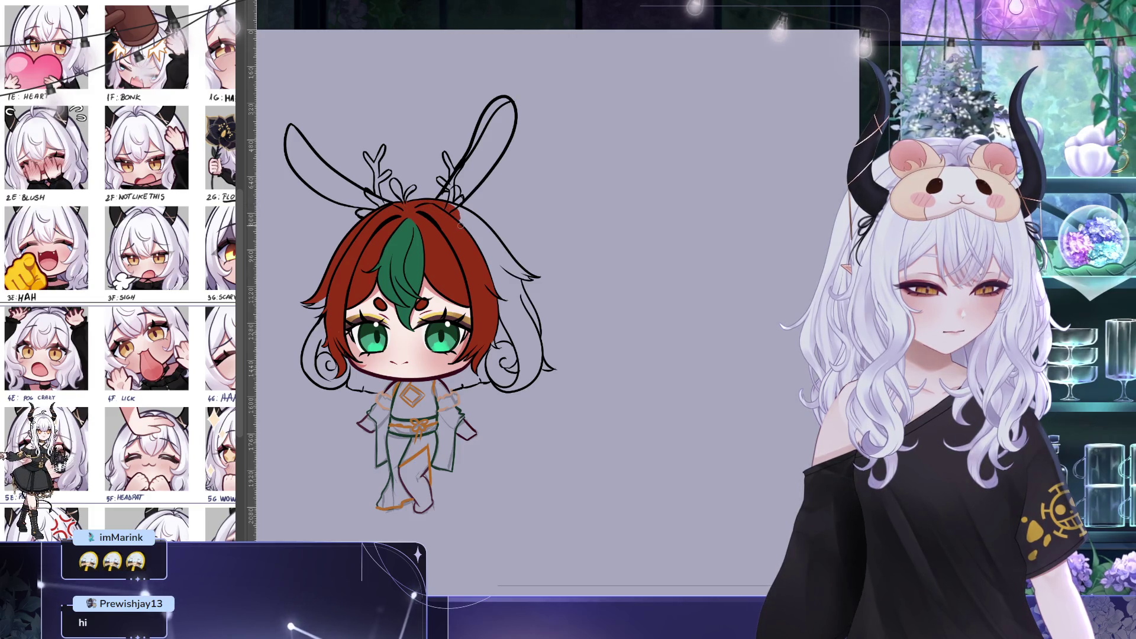
Paint red down the right side of the hair and into the lower-right and lower-left edges
left_click_drag(461, 225, 400, 175)
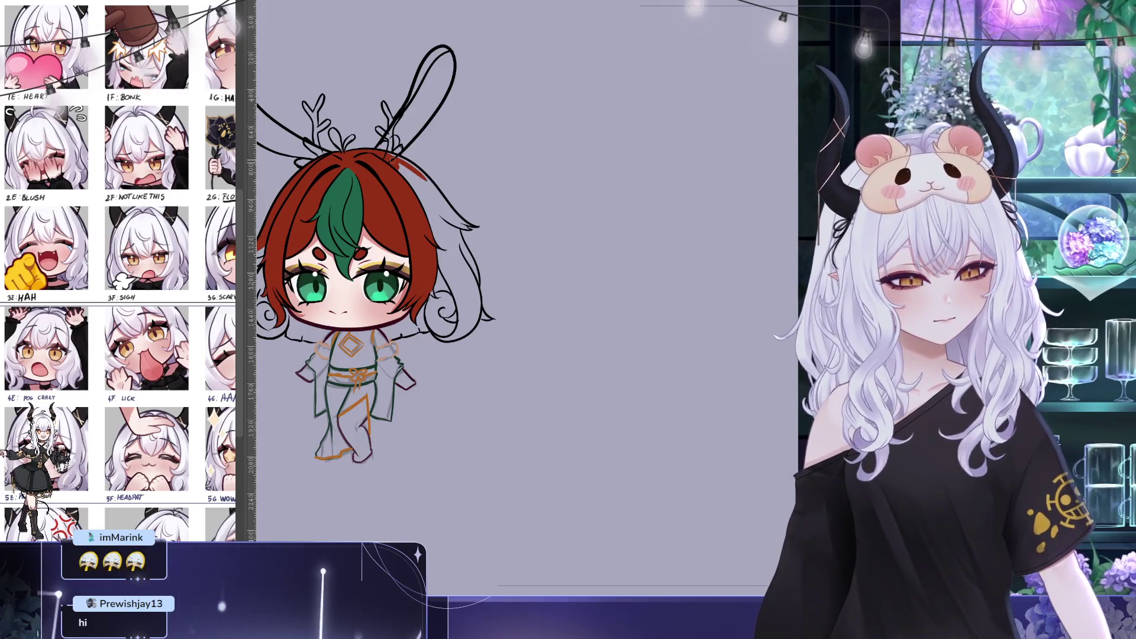
left_click_drag(408, 170, 453, 214)
mouse_move(408, 177)
left_mouse_down()
mouse_move(438, 228)
mouse_move(450, 316)
left_mouse_up()
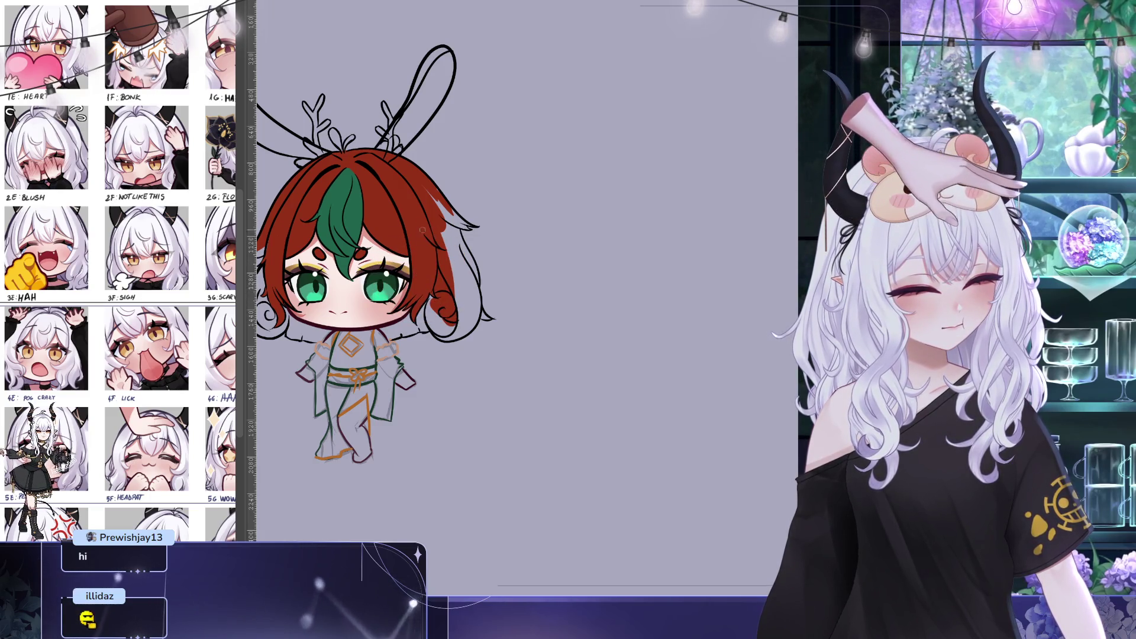
left_click_drag(422, 233, 493, 247)
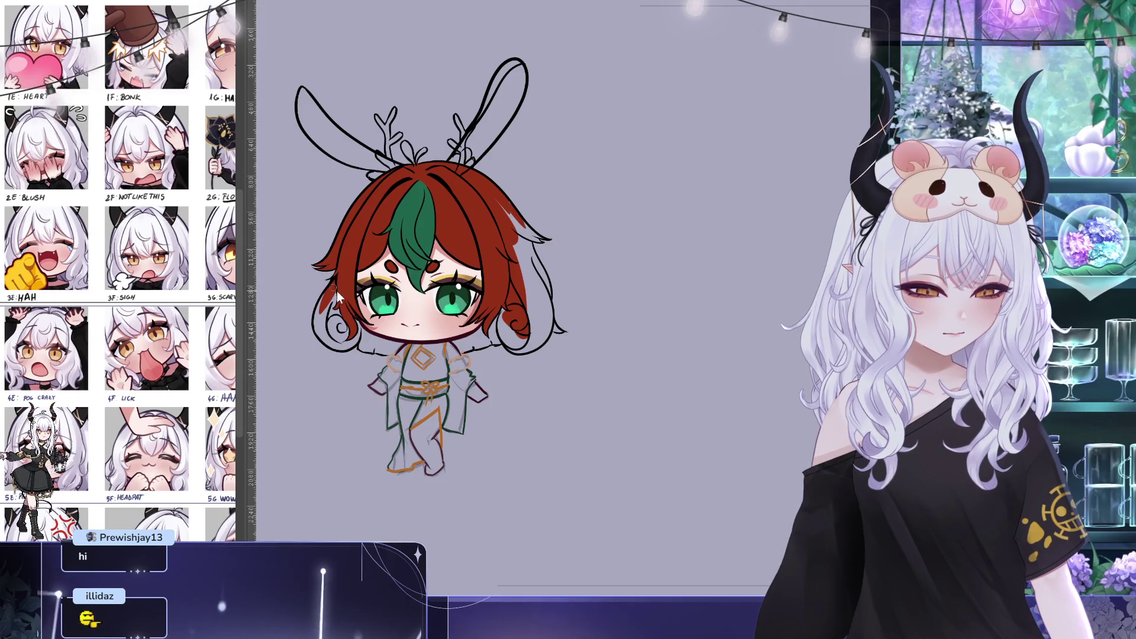
left_click_drag(420, 267, 447, 229)
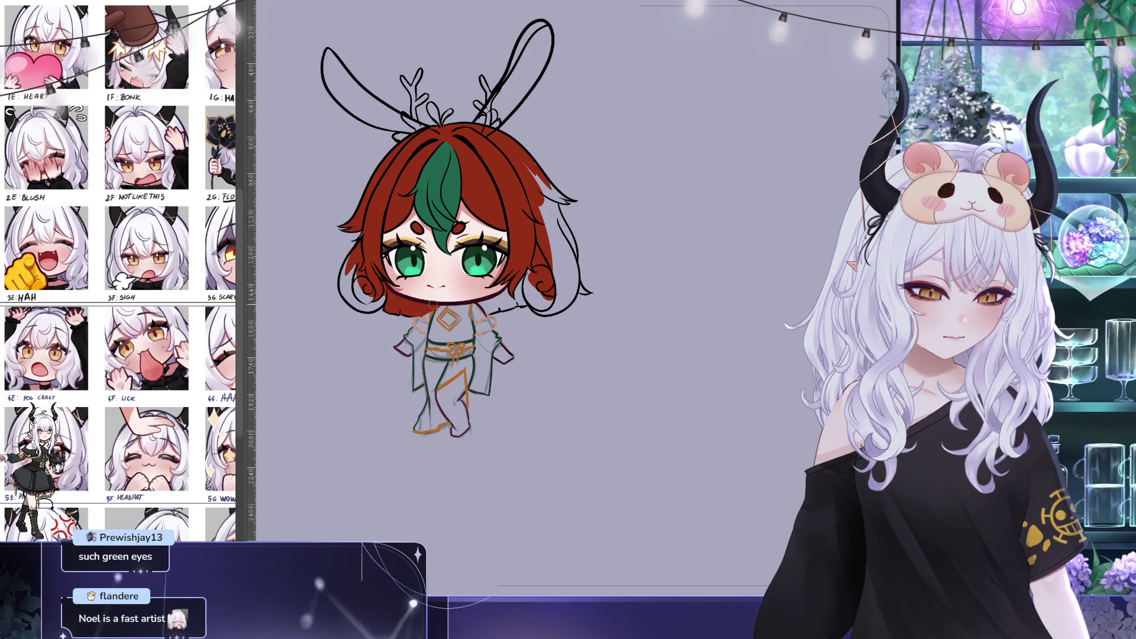
left_click_drag(483, 304, 514, 295)
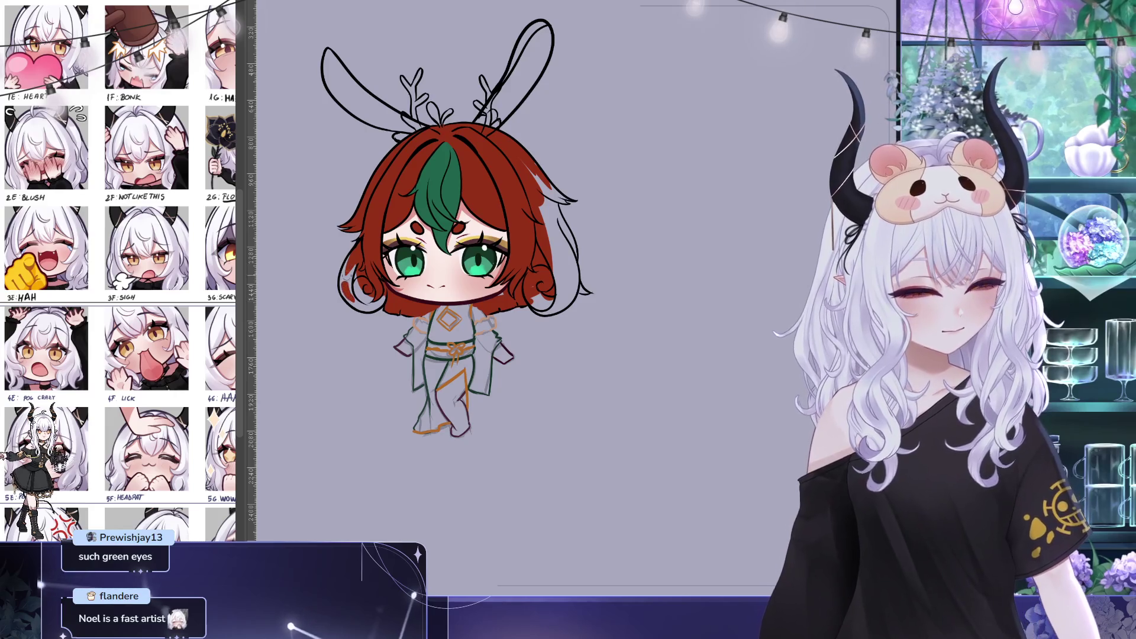
mouse_move(354, 261)
left_mouse_down()
mouse_move(358, 295)
mouse_move(376, 303)
left_mouse_up()
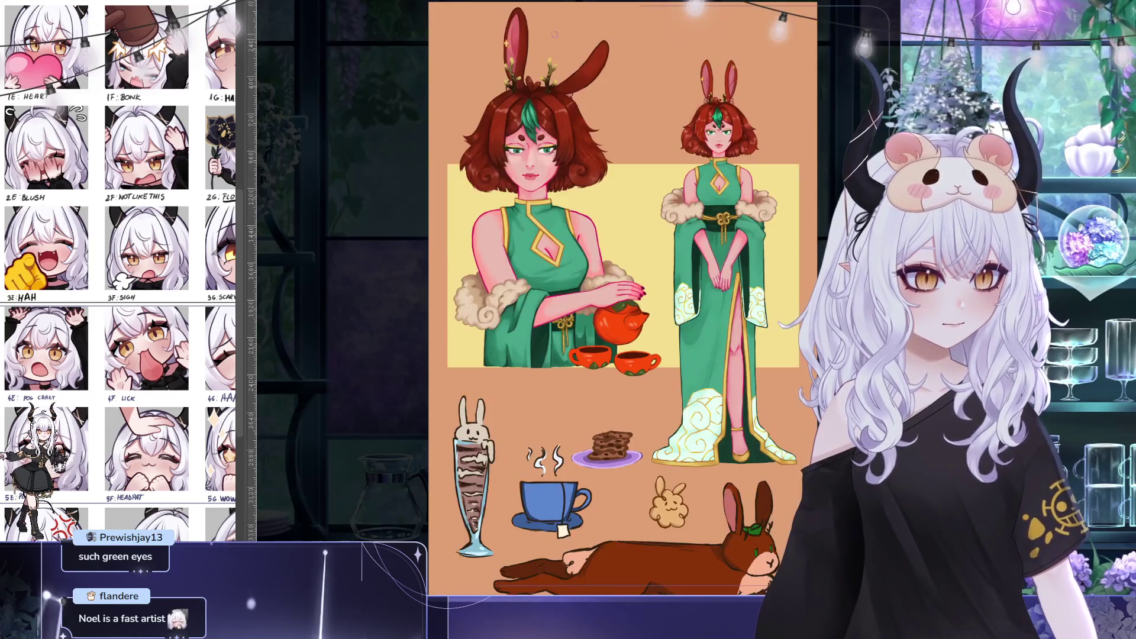
Sample the hair colour from the bunny reference sheet, then re-pick the red from the drawing
left_click_drag(493, 116, 494, 122)
key("ctrl+Tab")
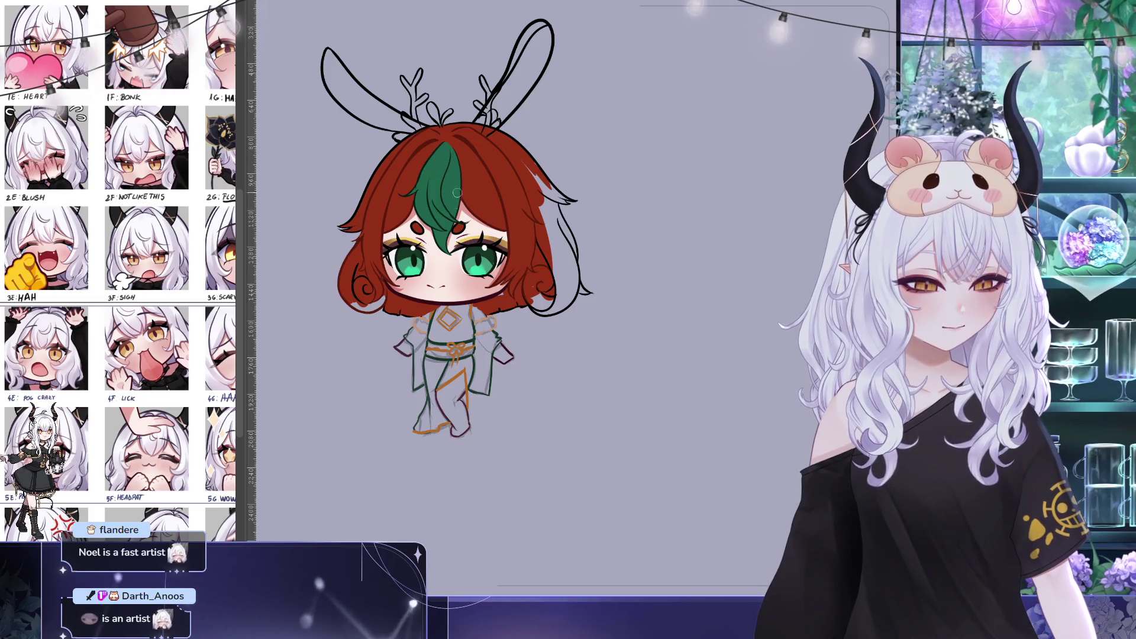
left_click(490, 164, "alt")
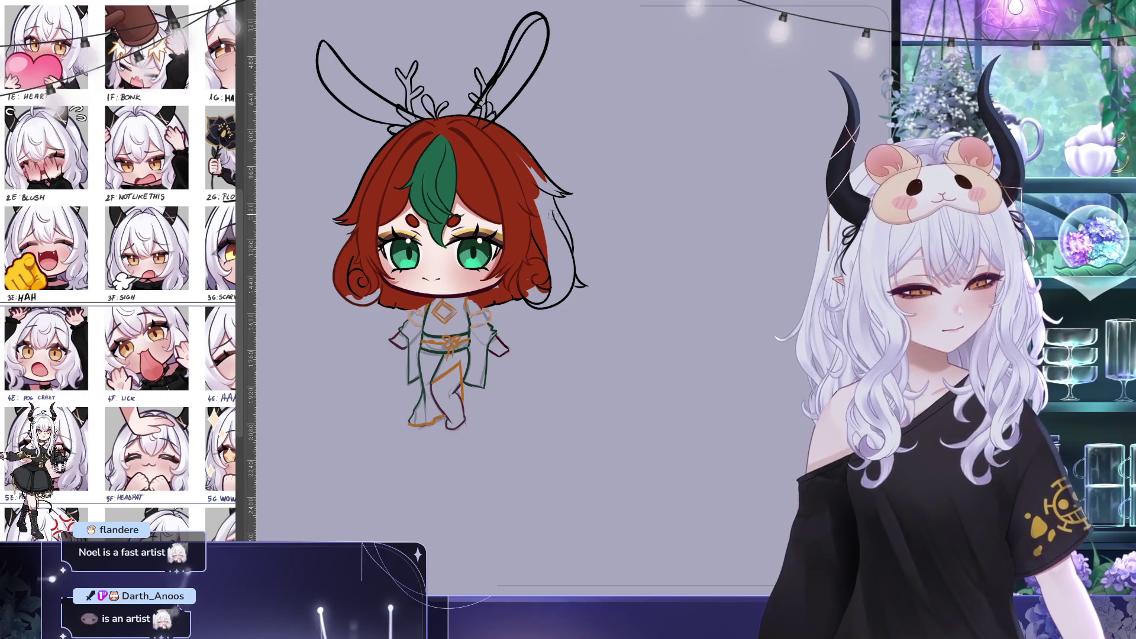
left_click_drag(546, 210, 591, 221)
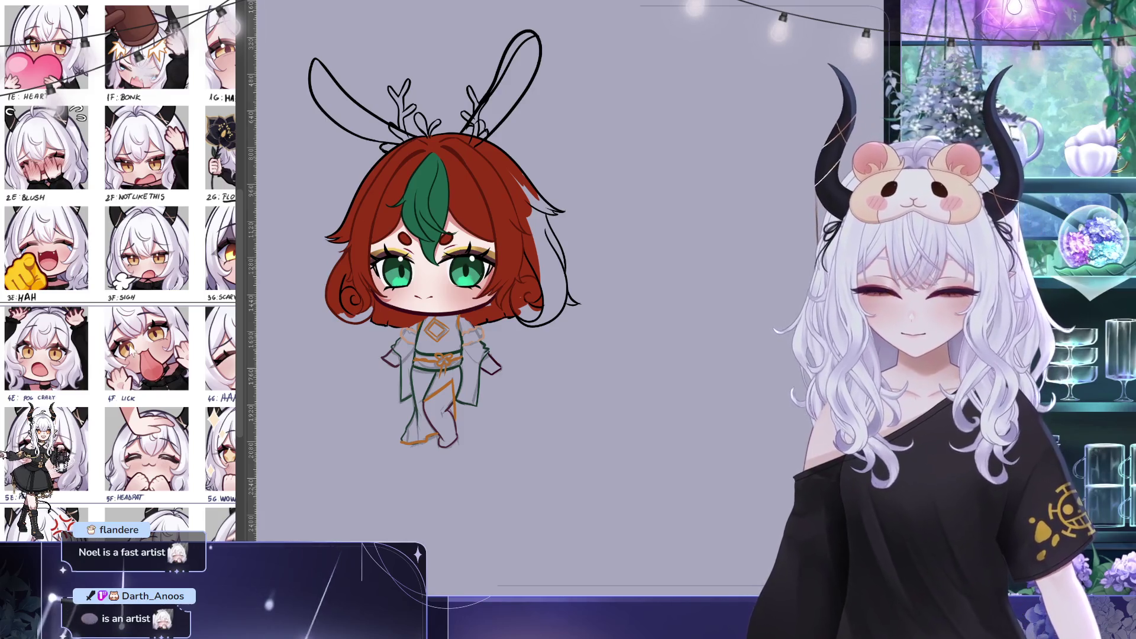
scroll(590, 174, "down", 3)
scroll(590, 174, "down", 2)
scroll(589, 175, "up", 5)
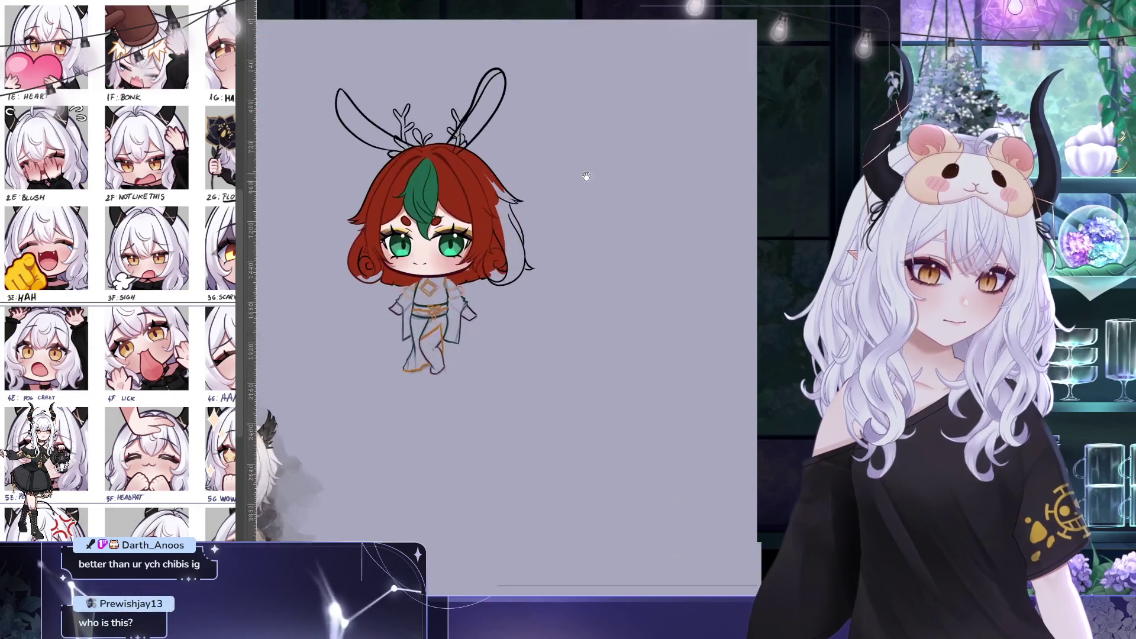
scroll(587, 176, "up", 2)
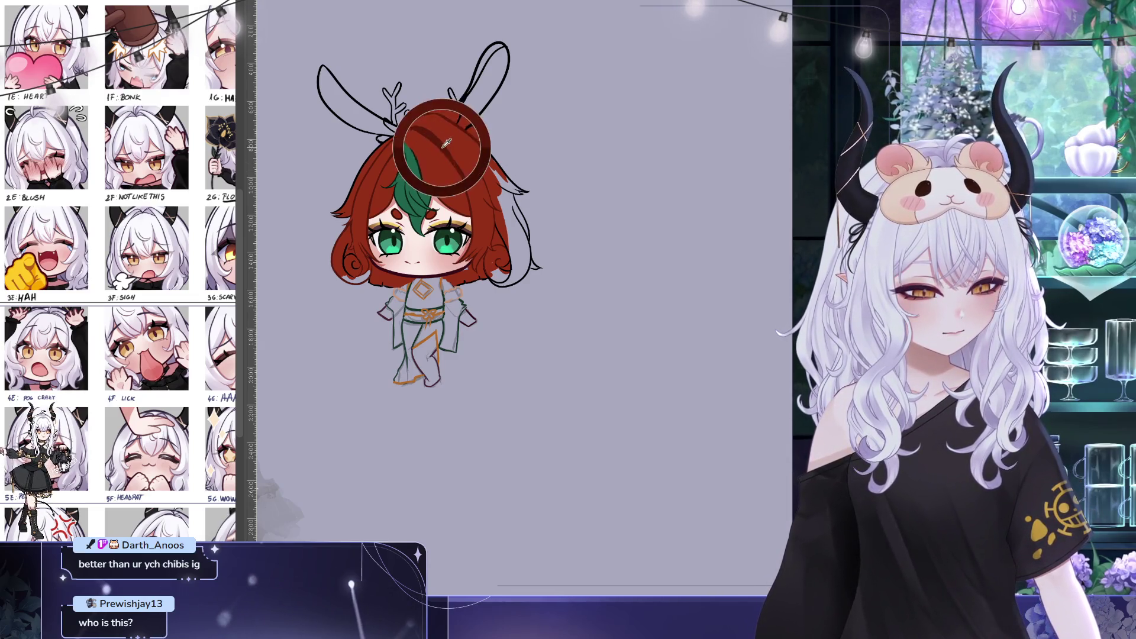
left_click(434, 213)
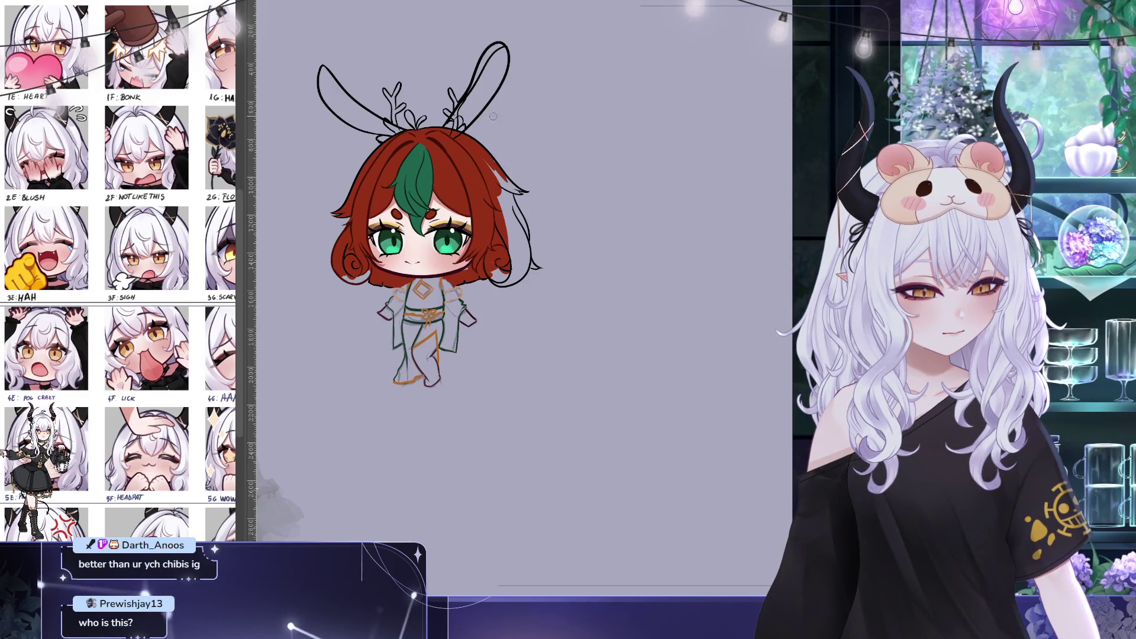
left_click_drag(465, 106, 429, 61)
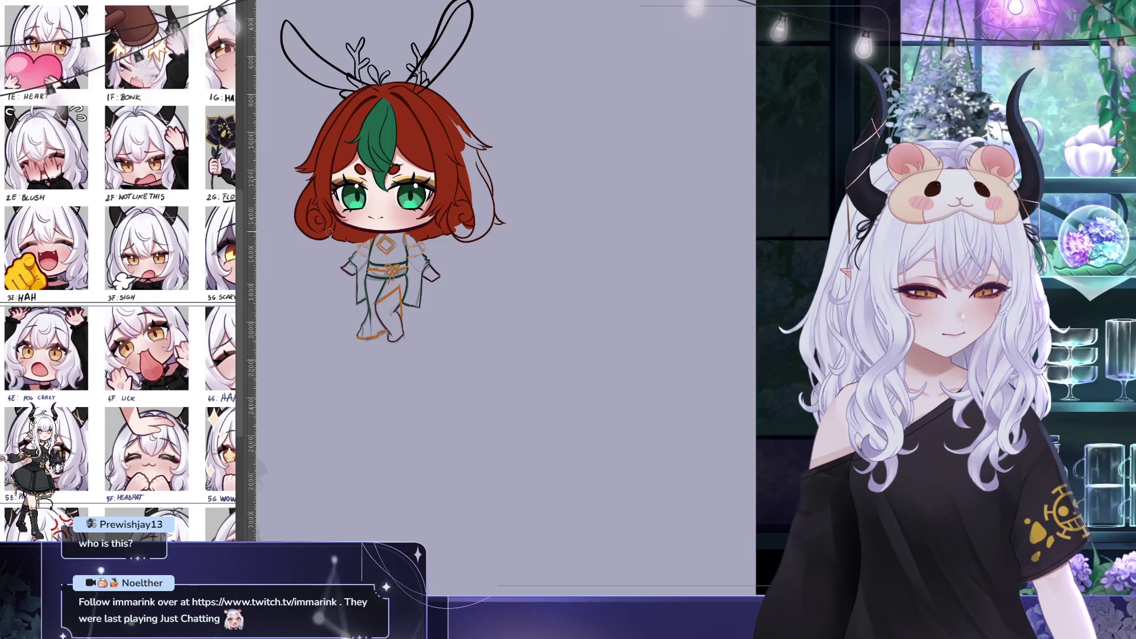
left_click_drag(538, 145, 485, 144)
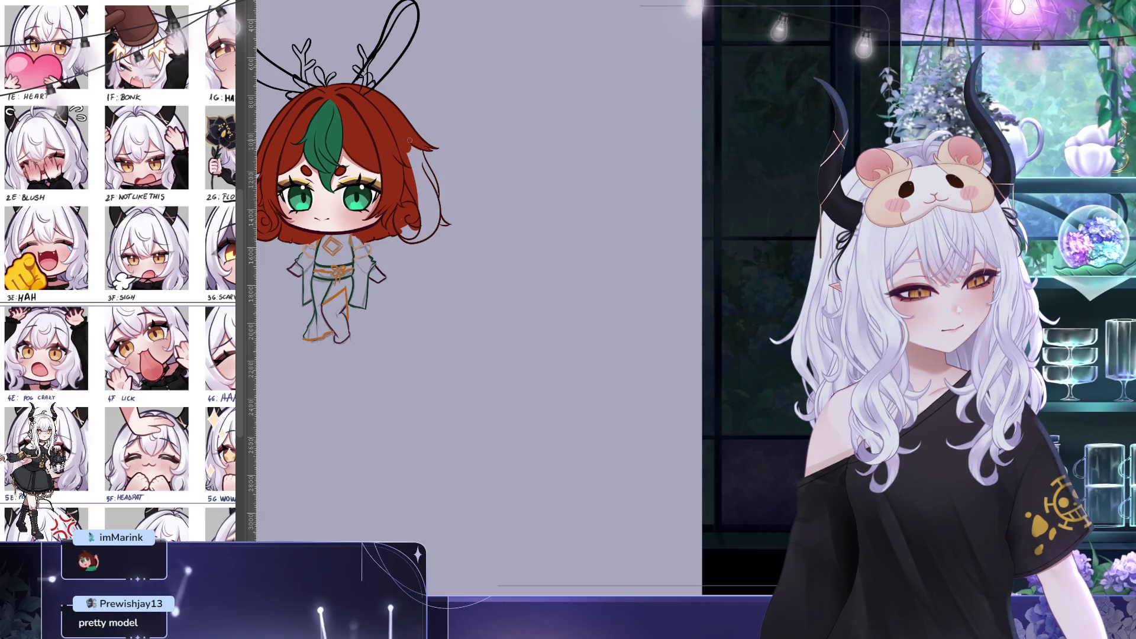
Brush red into the uncoloured gap along the hair's right edge, leaving a small white patch
left_click_drag(415, 169, 429, 190)
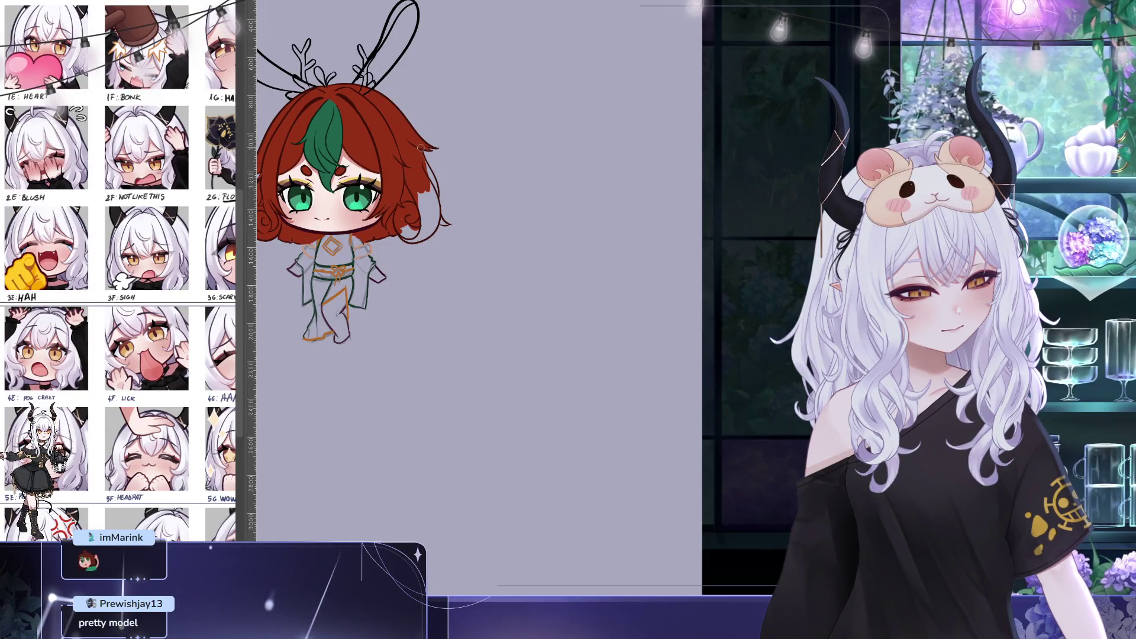
left_click_drag(424, 163, 436, 188)
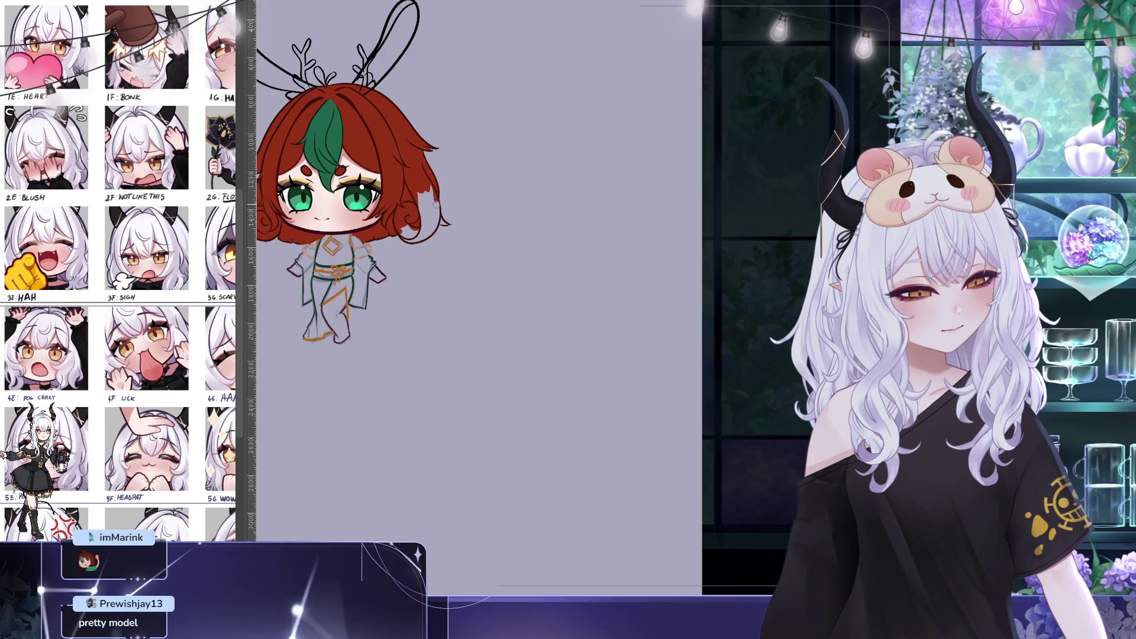
left_click_drag(440, 132, 494, 120)
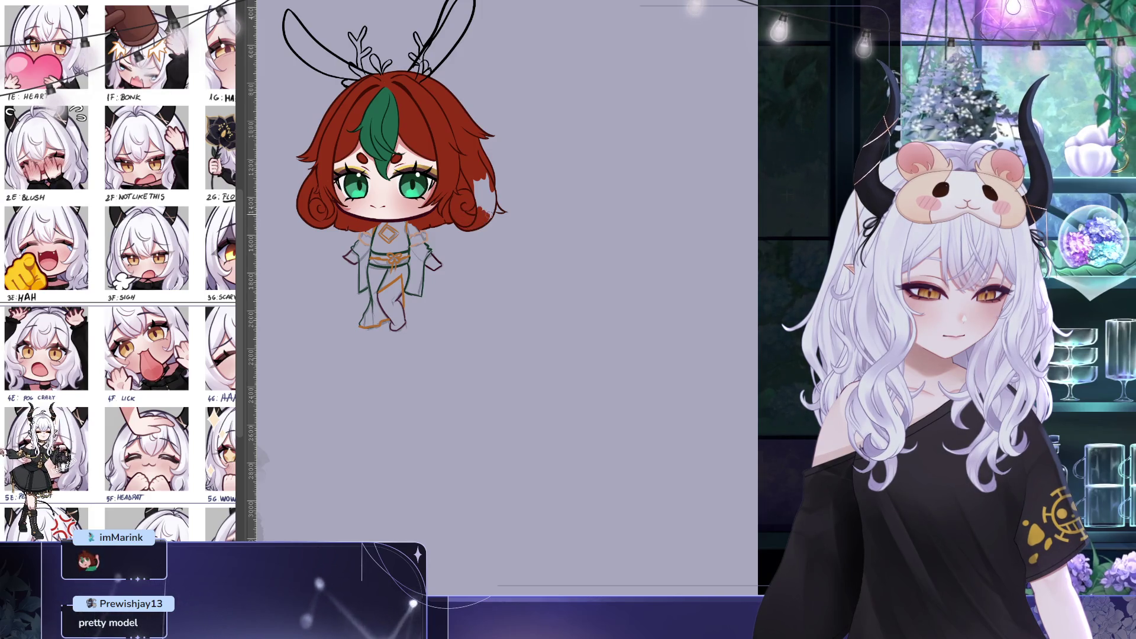
left_click_drag(490, 180, 484, 170)
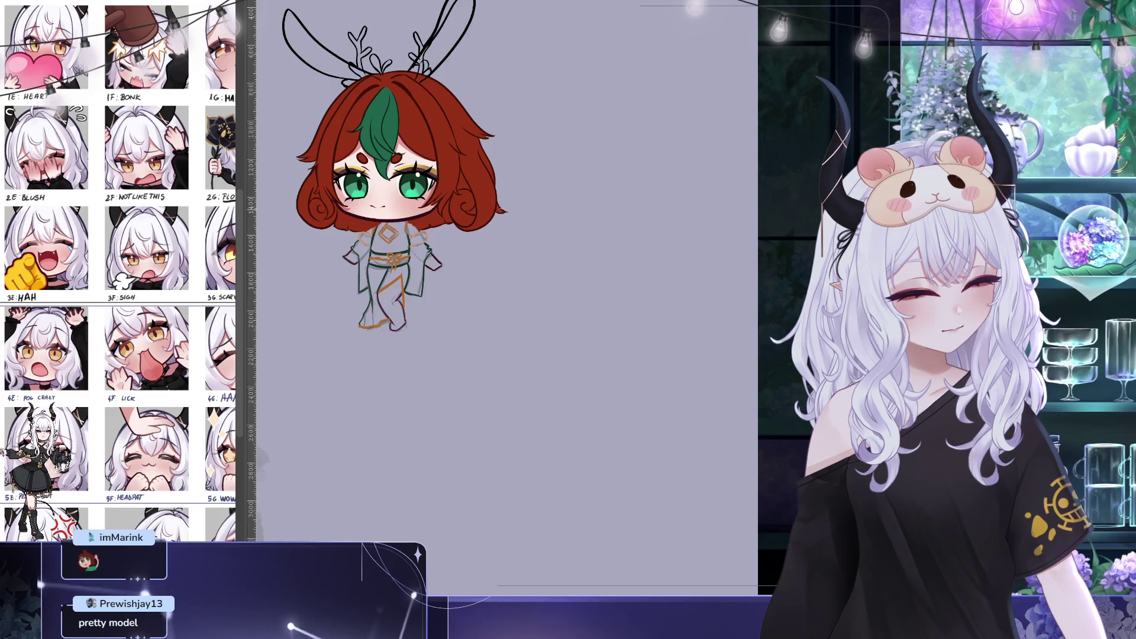
left_click_drag(618, 324, 671, 390)
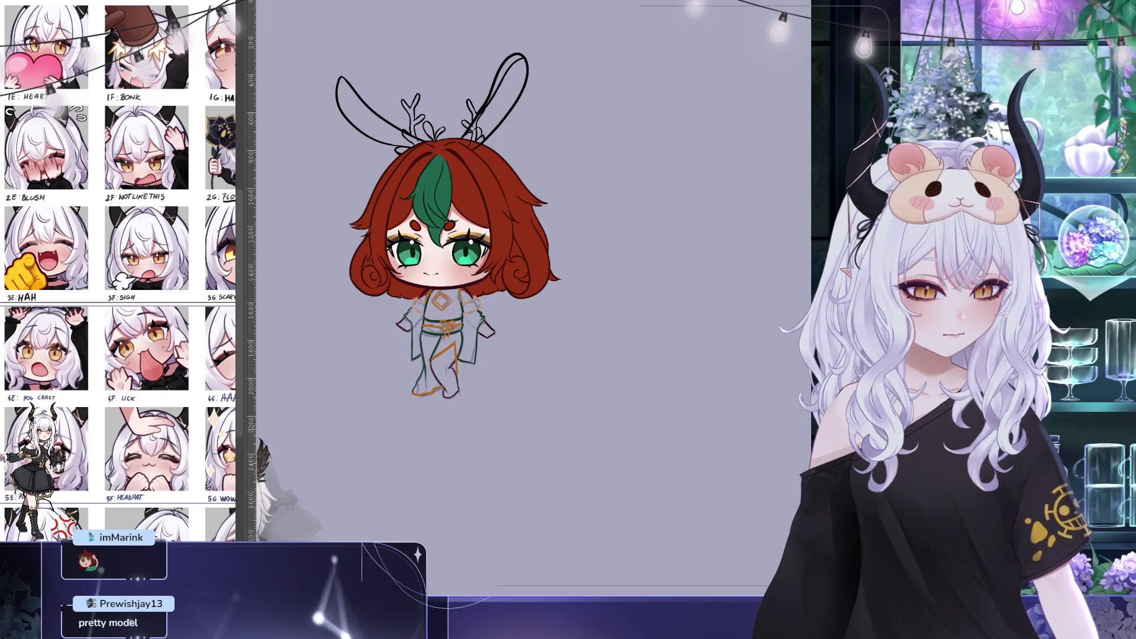
scroll(583, 289, "down", 4)
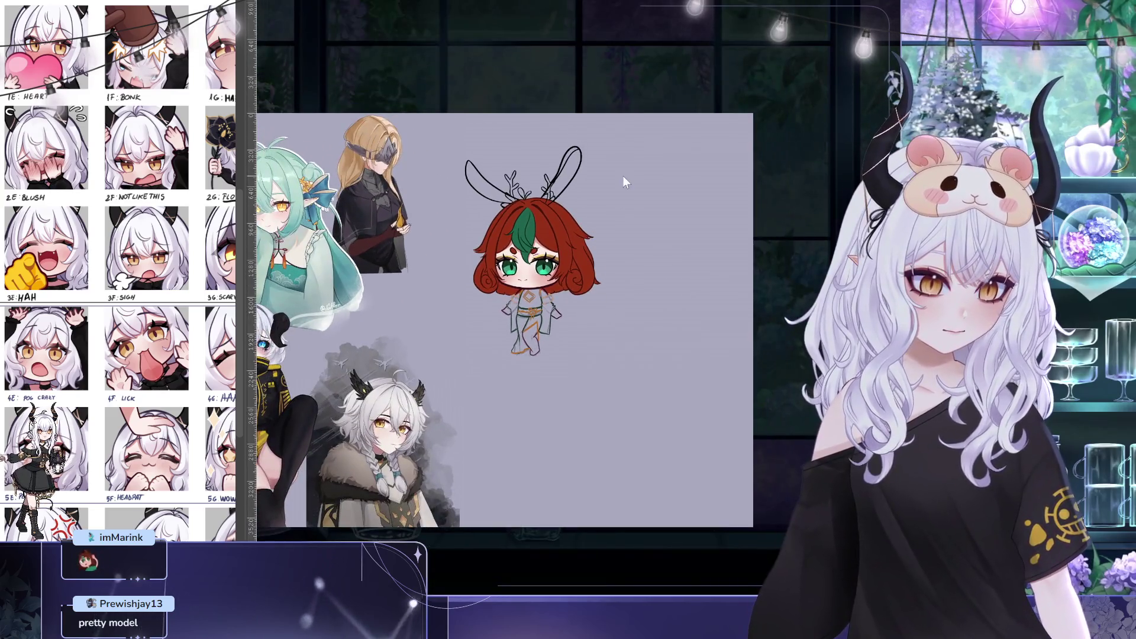
scroll(622, 176, "up", 3)
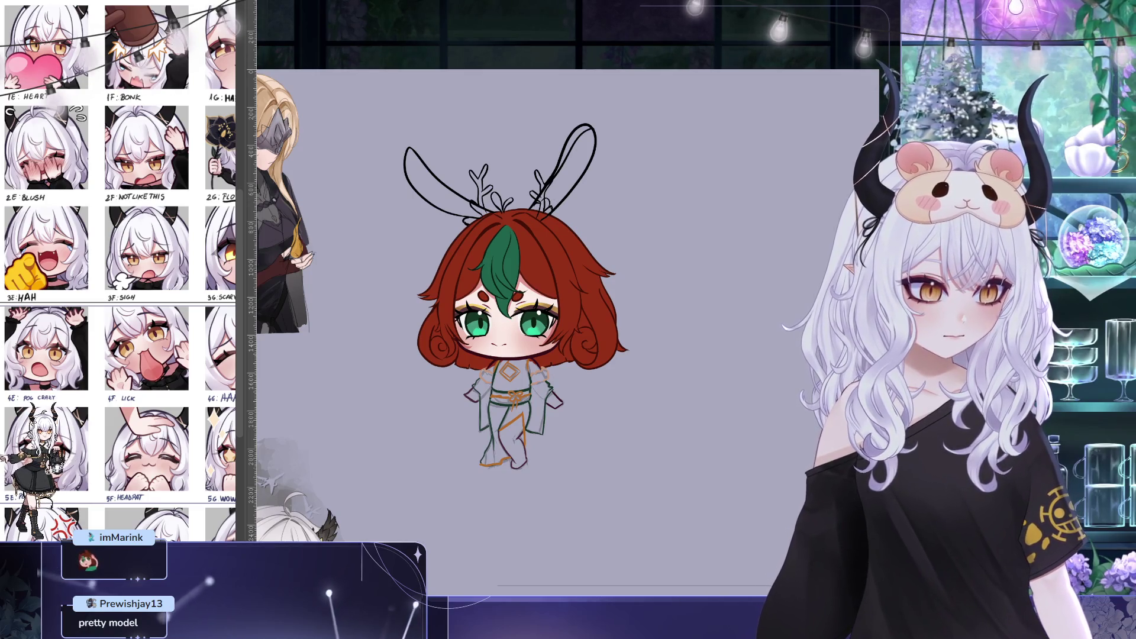
Check the right ear outline, then paint the antler brown and extend the red bud between them
key("ctrl+z")
key("ctrl+y")
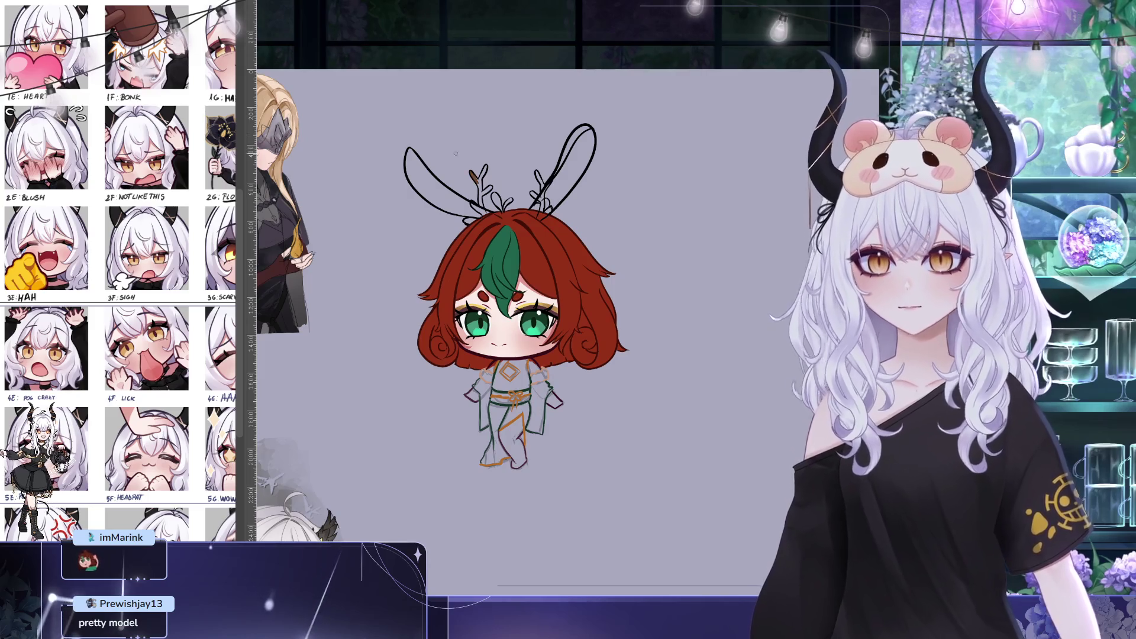
left_click_drag(472, 178, 483, 168)
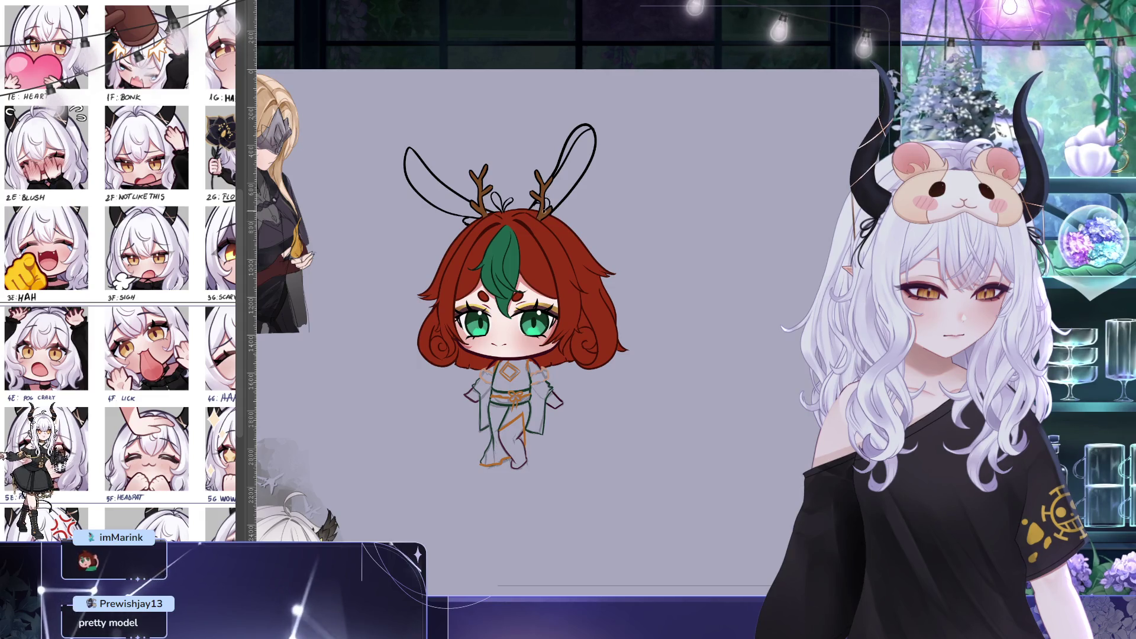
scroll(568, 296, "up", 1)
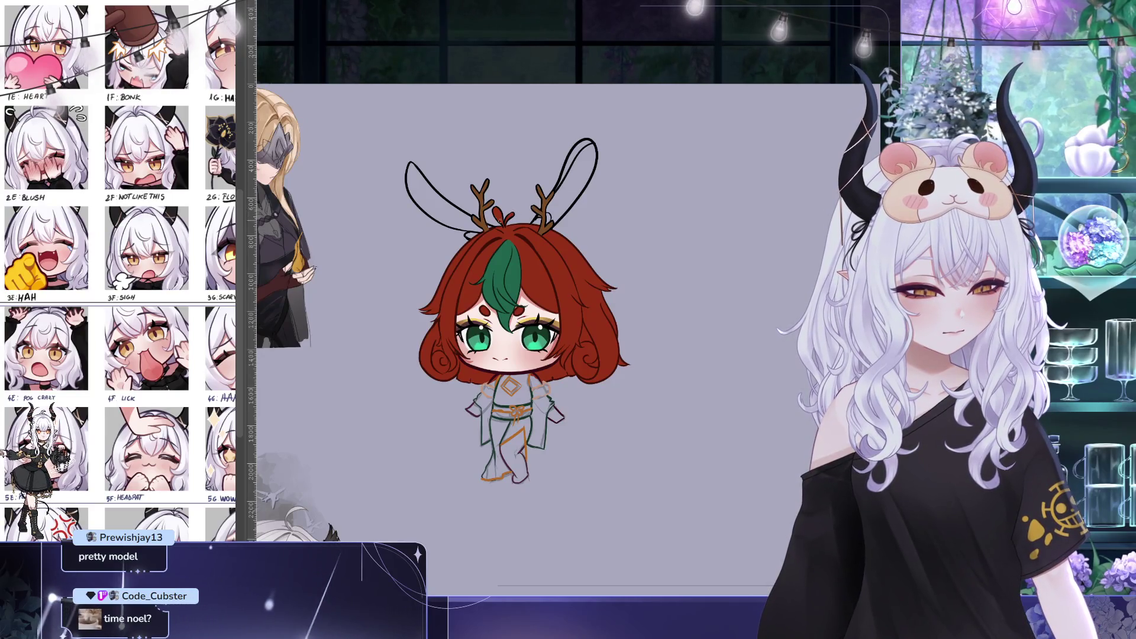
left_click_drag(507, 214, 515, 216)
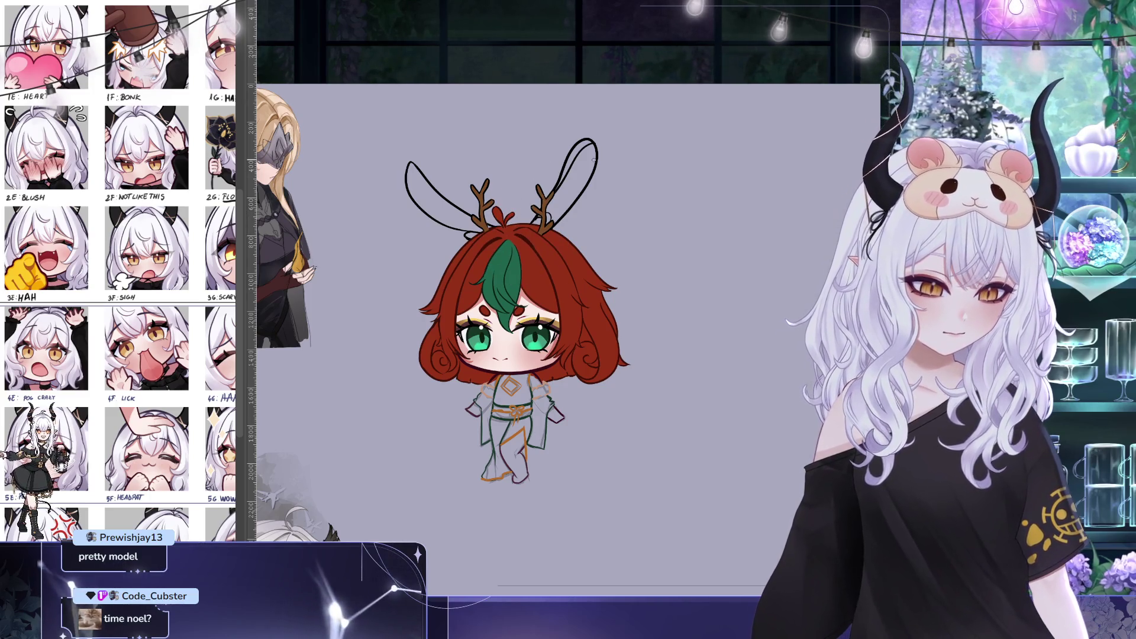
Paint the inside of the right bunny ear dark red
scroll(625, 209, "down", 1)
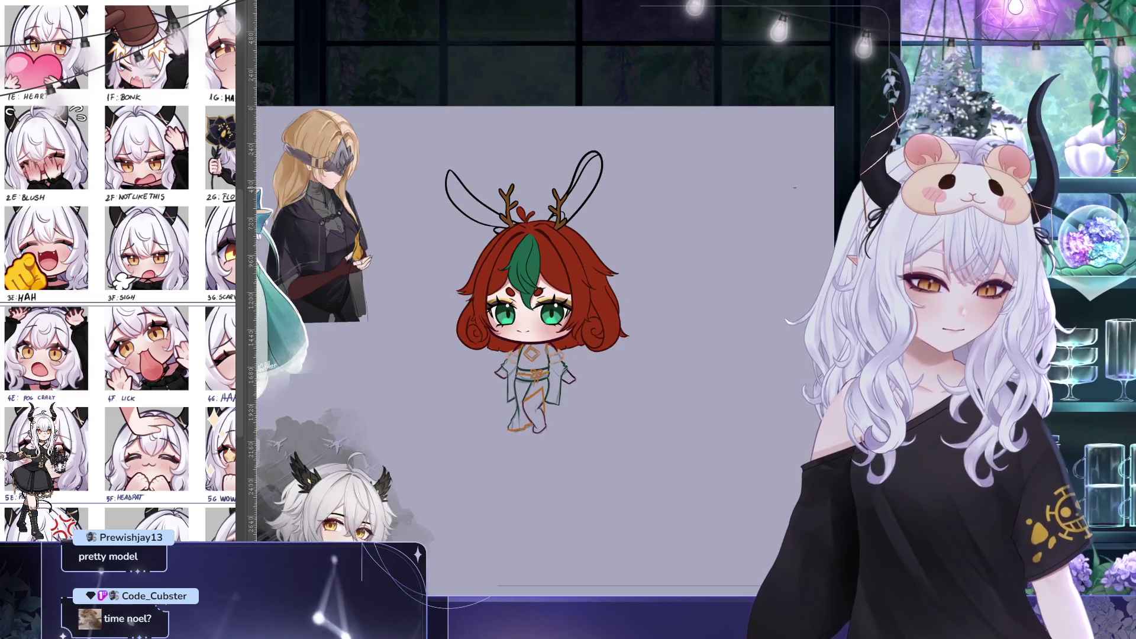
mouse_move(737, 197)
left_mouse_down()
mouse_move(628, 95)
mouse_move(678, 127)
left_mouse_up()
scroll(647, 145, "up", 3)
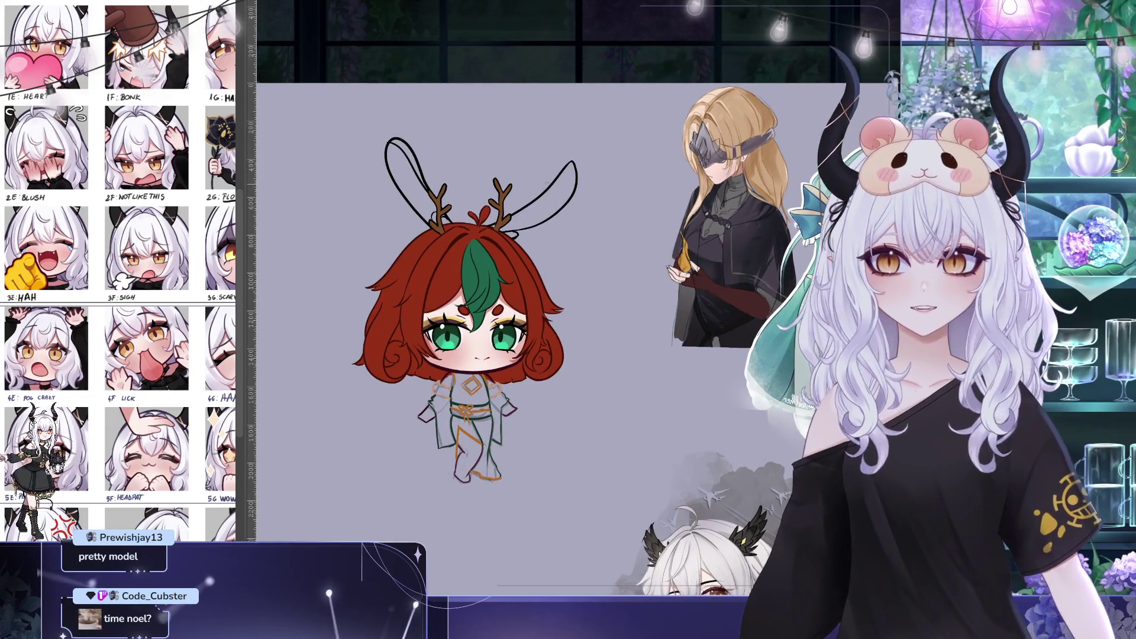
scroll(568, 144, "down", 1)
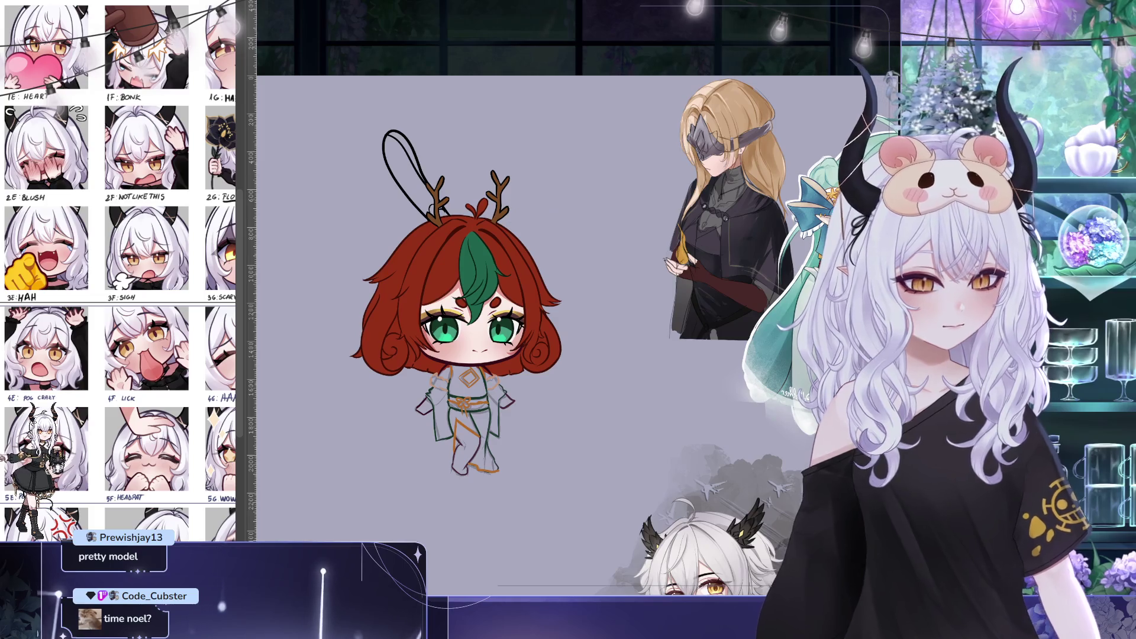
left_click_drag(711, 405, 773, 423)
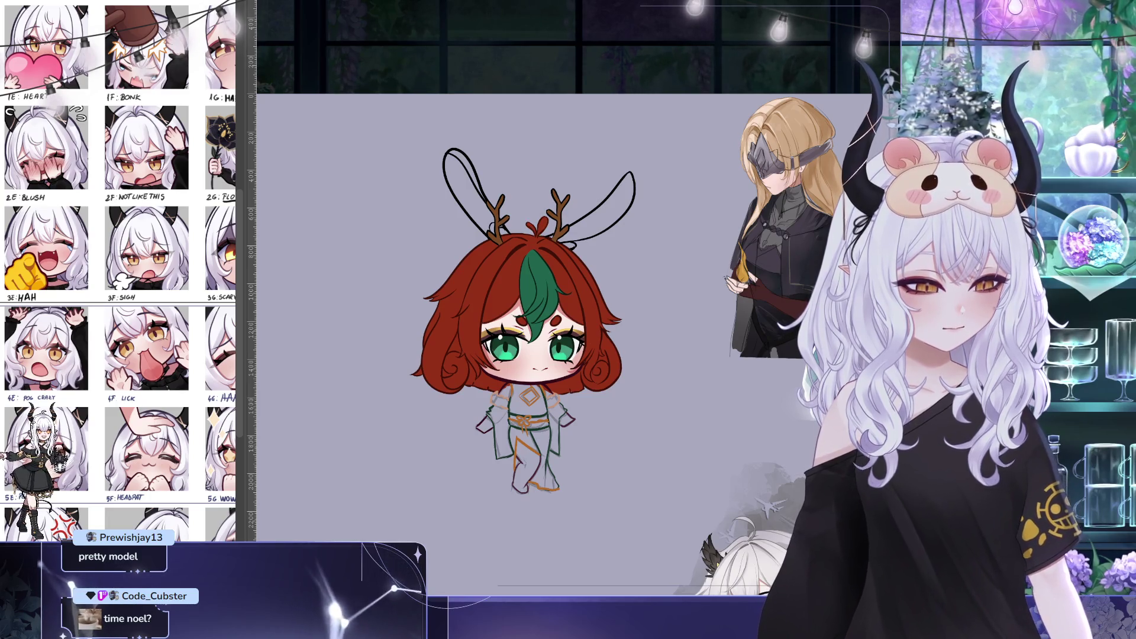
left_click_drag(577, 228, 631, 177)
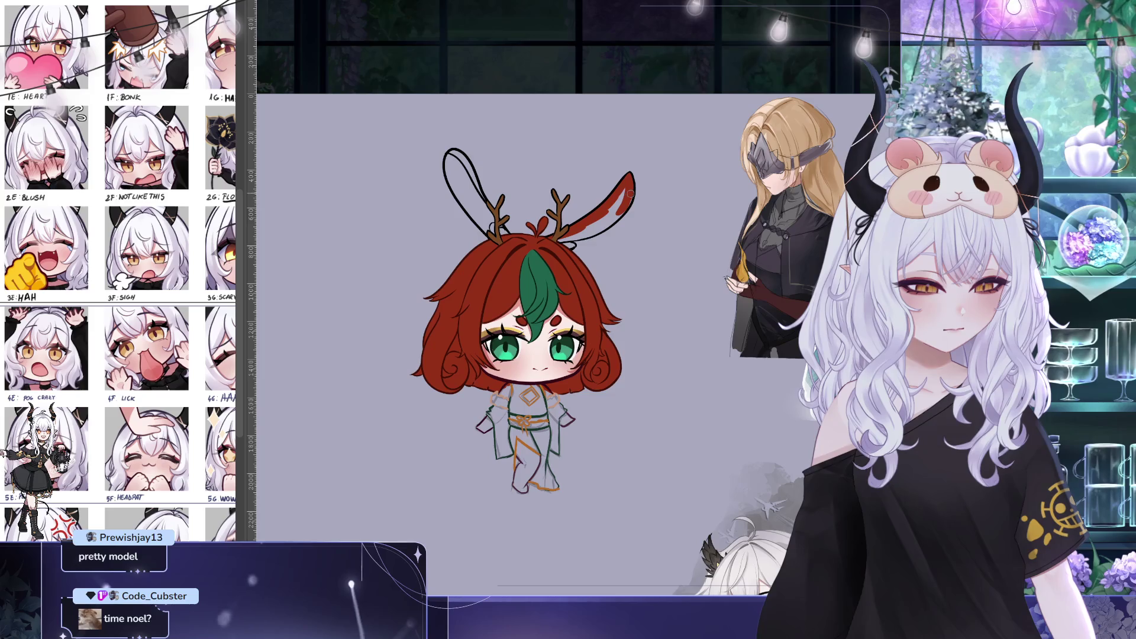
left_click_drag(646, 230, 681, 264)
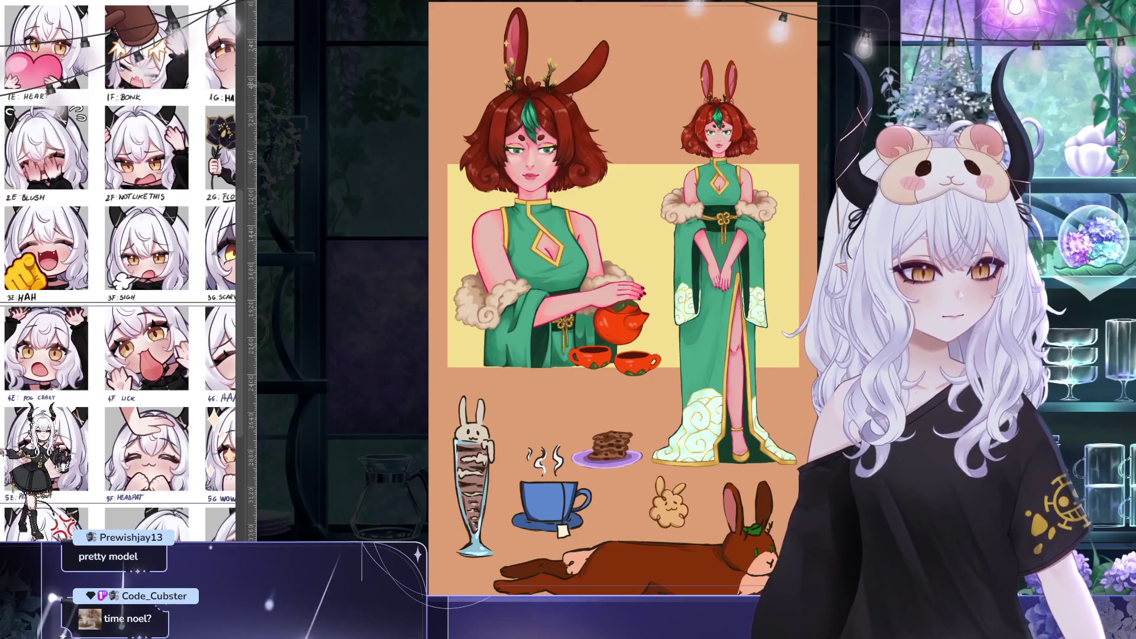
Sample the inner-ear pink from the bunny character sheet for the chibi drawing
key("ctrl+Tab")
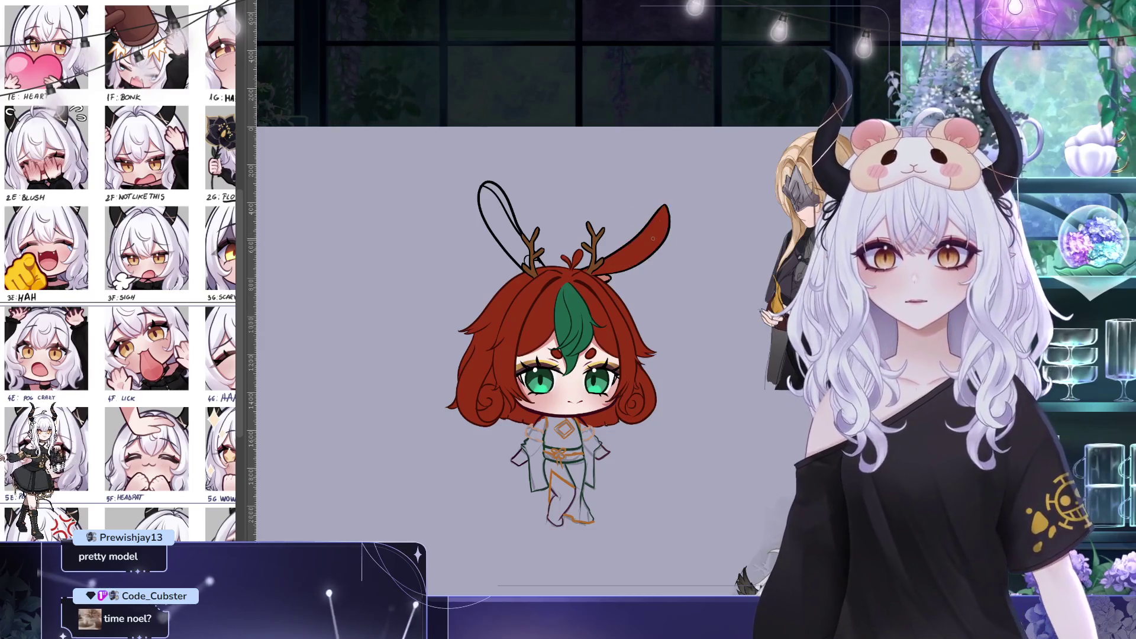
left_click_drag(486, 197, 439, 166)
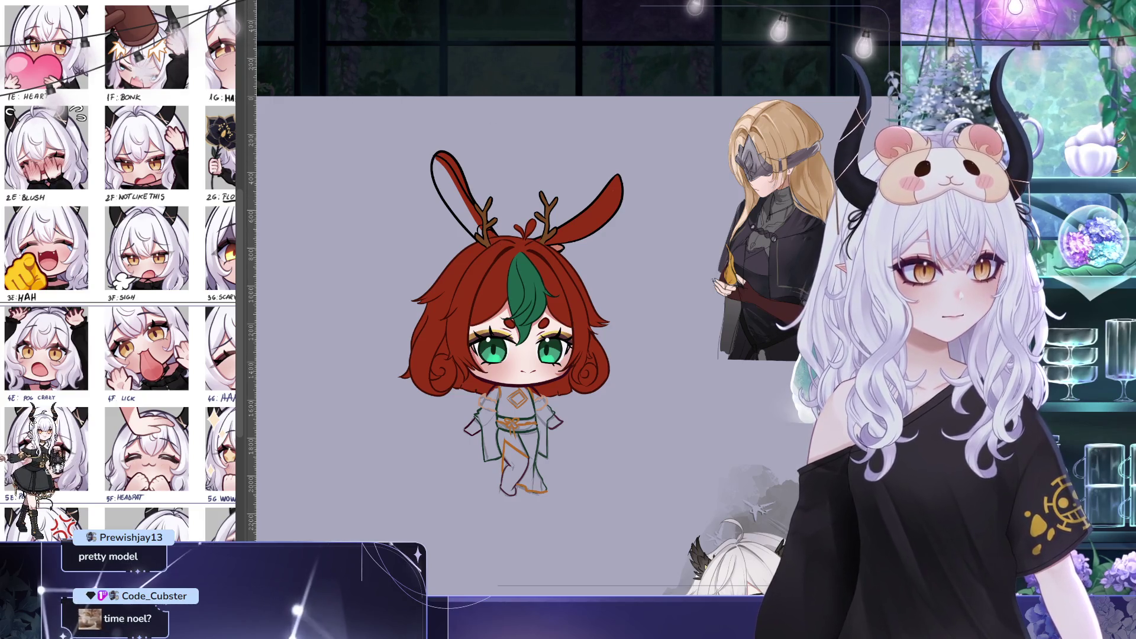
key("ctrl+Tab")
left_click(518, 28, "alt")
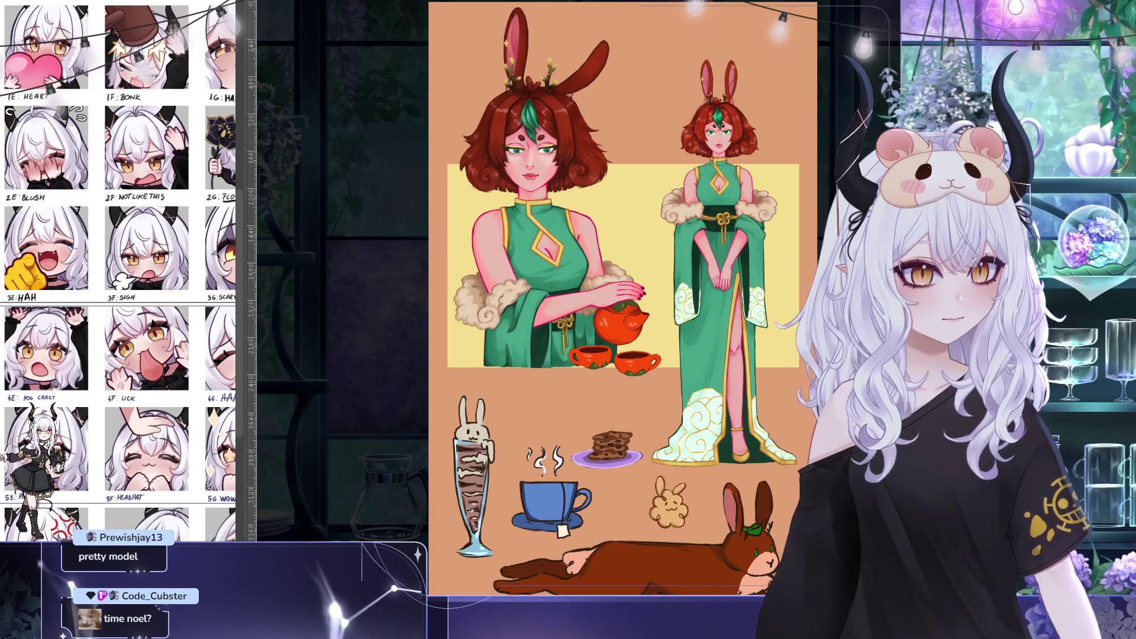
key("ctrl+Tab")
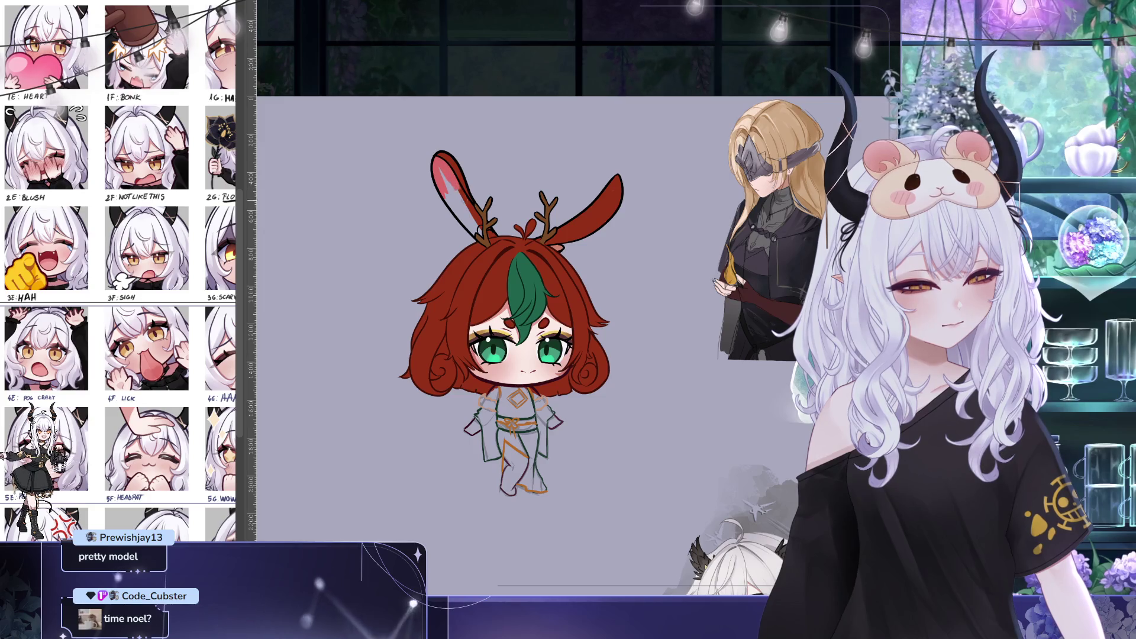
Undo the stray streak inside the ear and flip the canvas horizontally to check the drawing
key("ctrl+z")
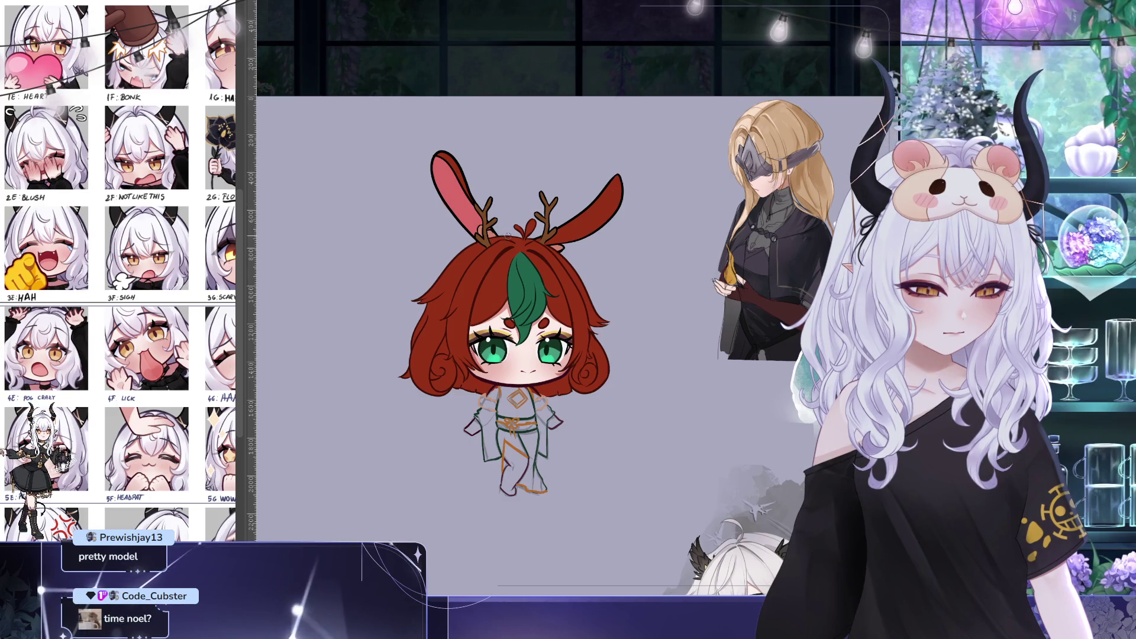
left_click_drag(759, 383, 769, 297)
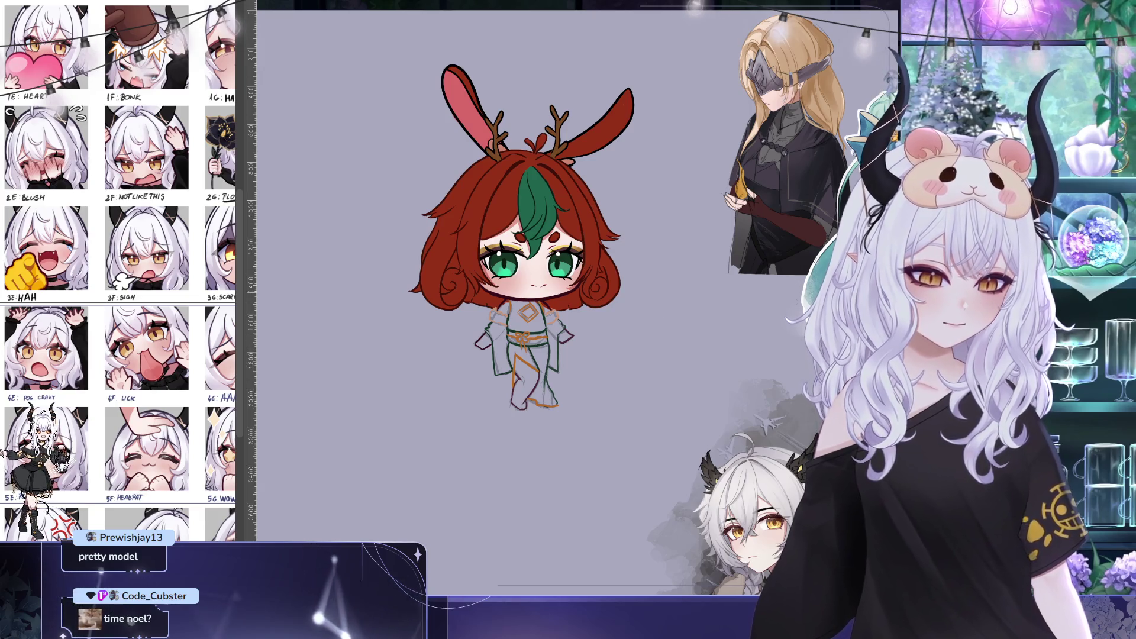
key("h")
left_click_drag(821, 136, 776, 143)
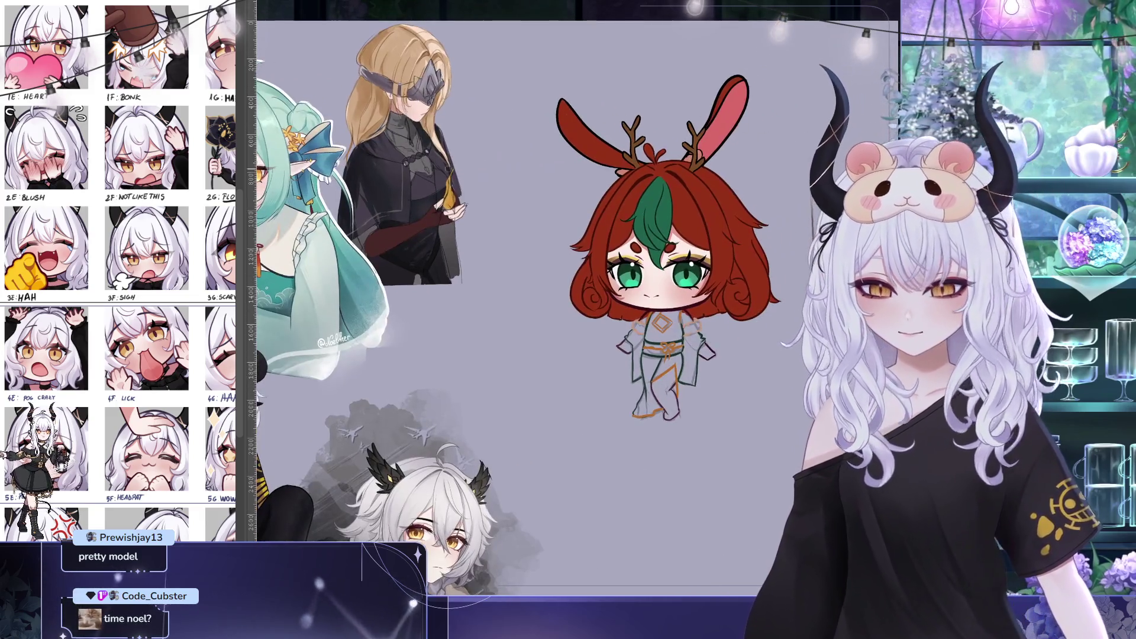